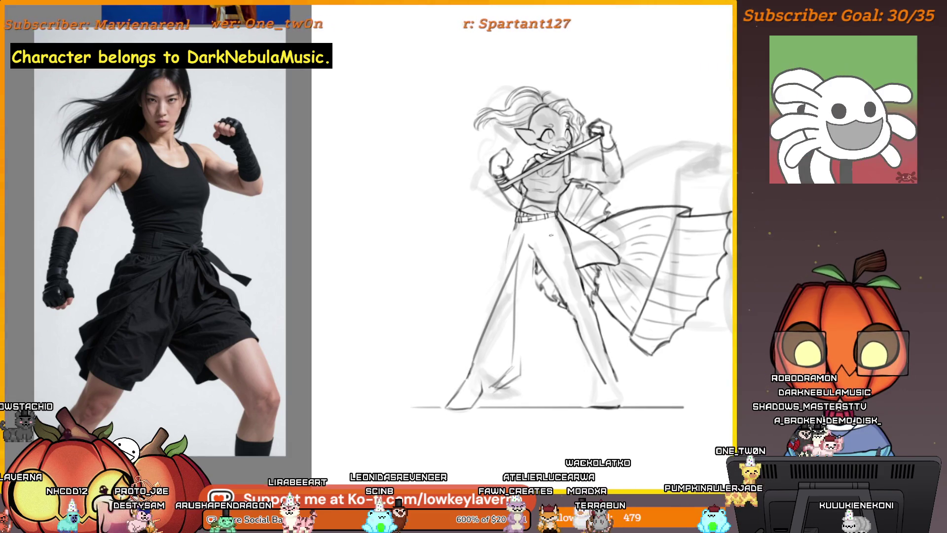
pyautogui.scroll(-2, 537, 376)
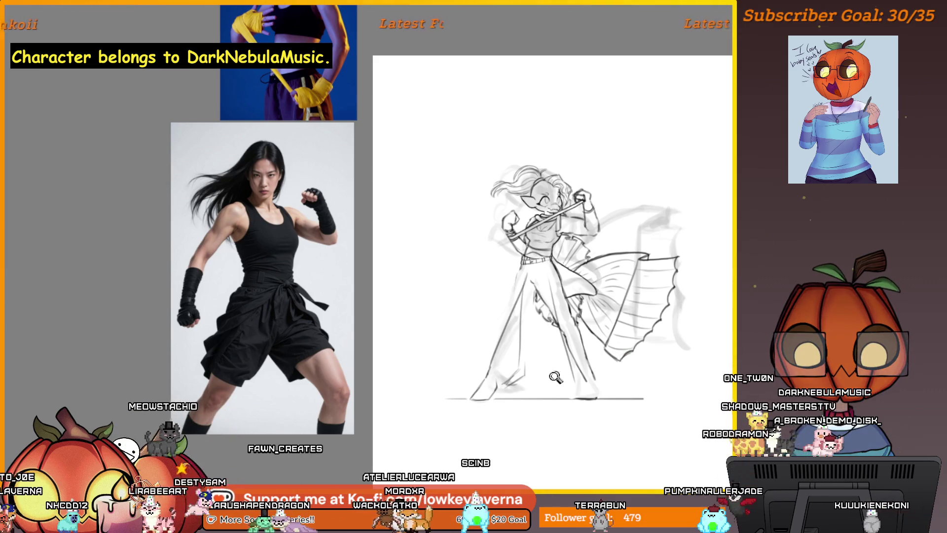
pyautogui.scroll(2, 585, 351)
pyautogui.moveTo(585, 352); pyautogui.dragTo(565, 390)
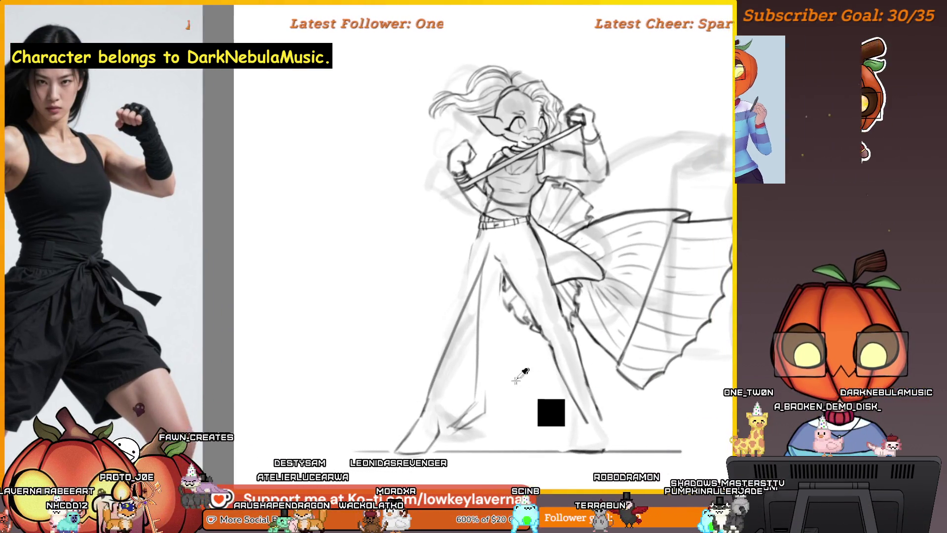
pyautogui.moveTo(461, 380); pyautogui.dragTo(441, 378)
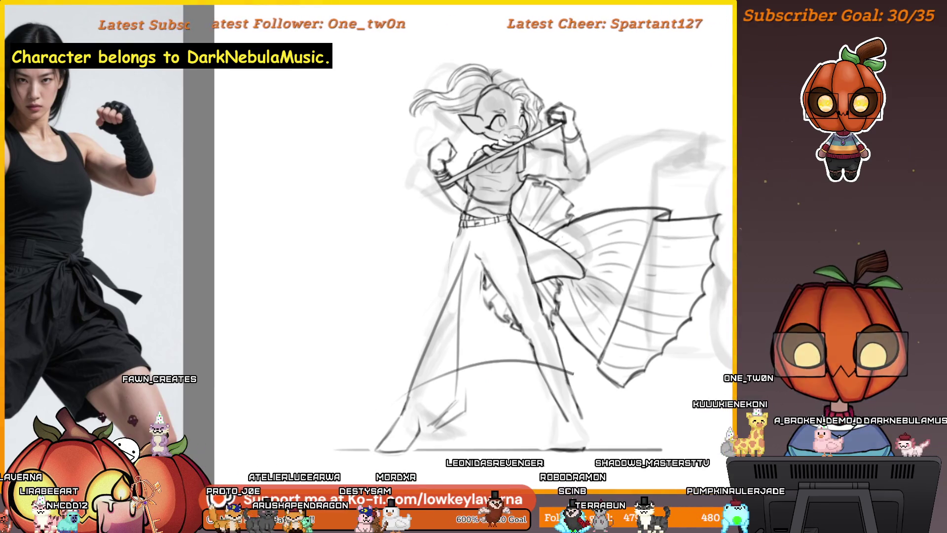
pyautogui.moveTo(575, 416)
pyautogui.mouseDown()
pyautogui.moveTo(590, 387)
pyautogui.moveTo(587, 406)
pyautogui.mouseUp()
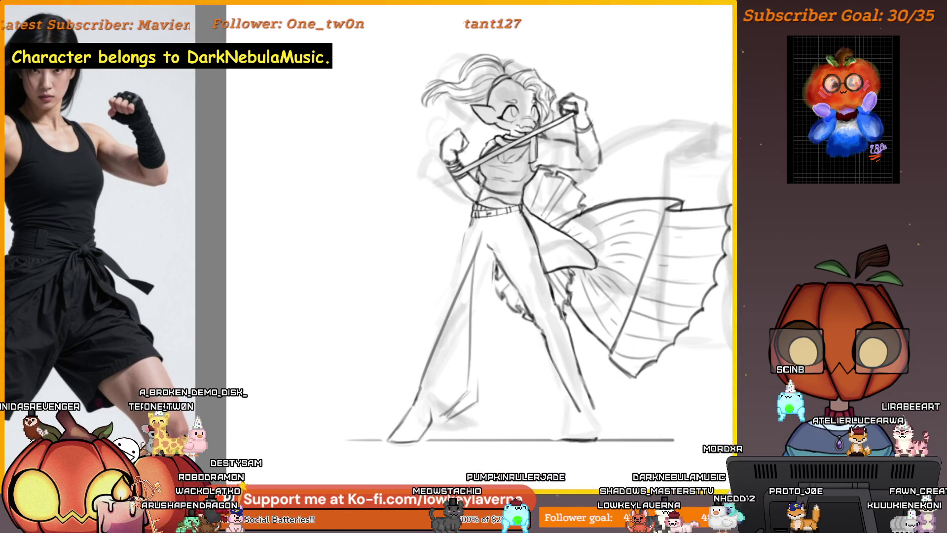
# - Paste the two-frame gym boxing photo and place it at the canvas's lower left
pyautogui.hotkey('ctrl', 'v')
pyautogui.scroll(-5, 566, 308)
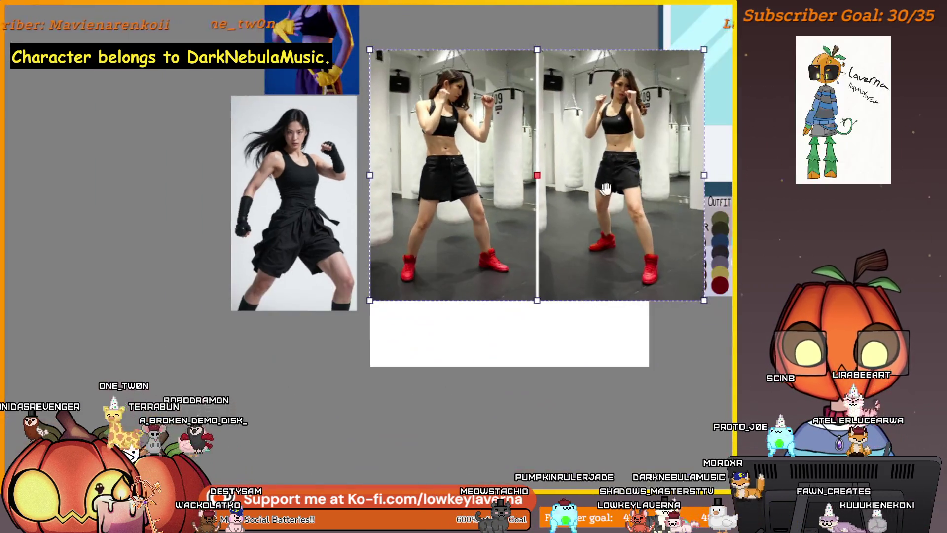
pyautogui.scroll(3, 566, 308)
pyautogui.moveTo(567, 308); pyautogui.dragTo(200, 417)
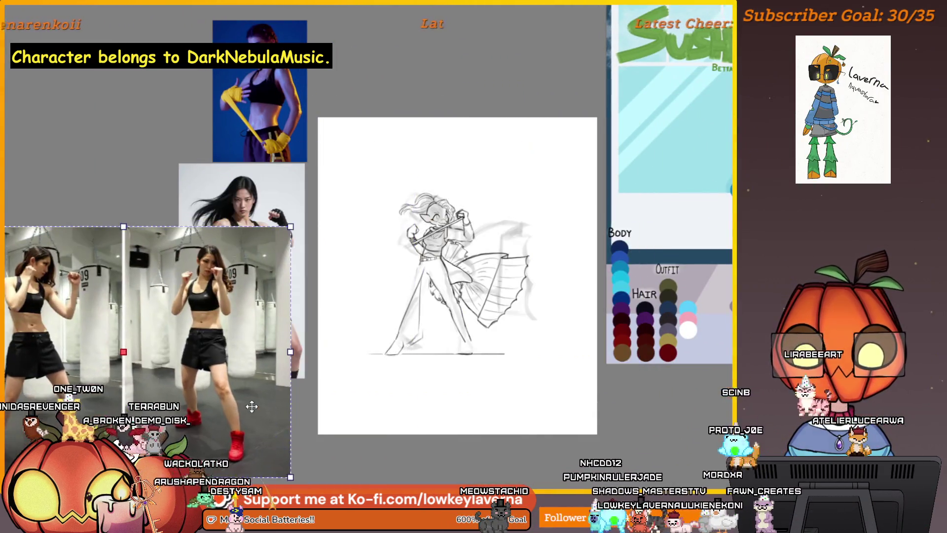
# - Move the blue boxer reference to the canvas top and raise the standing woman photo
pyautogui.click(266, 207)
pyautogui.moveTo(283, 105)
pyautogui.mouseDown()
pyautogui.moveTo(341, 82)
pyautogui.moveTo(420, 94)
pyautogui.moveTo(415, 85)
pyautogui.mouseUp()
pyautogui.moveTo(282, 174); pyautogui.dragTo(283, 20)
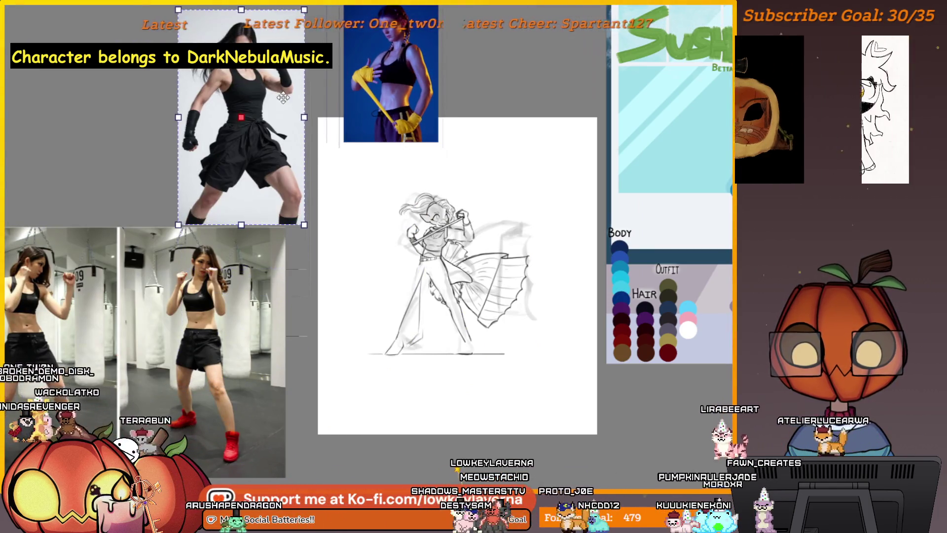
pyautogui.moveTo(270, 330); pyautogui.dragTo(288, 330)
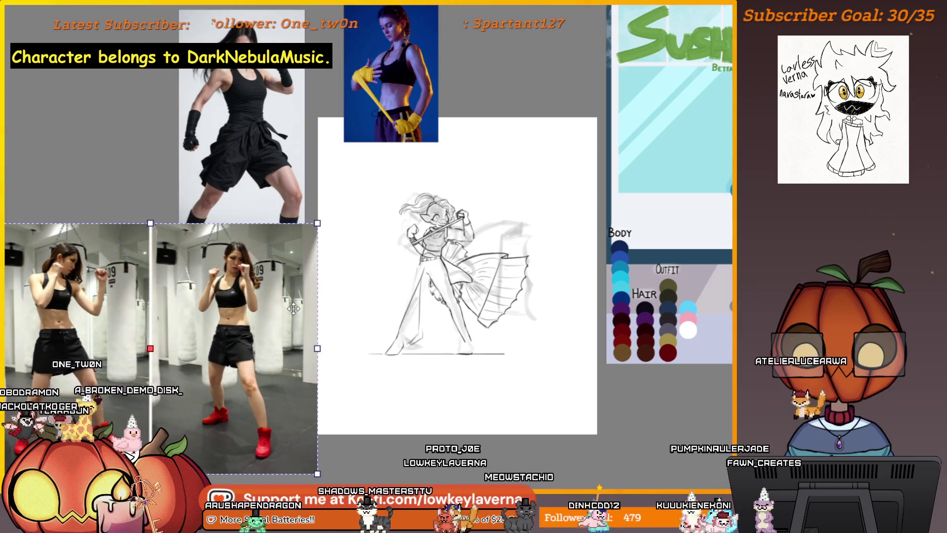
# - Zoom and pan so the sketch is framed larger in the view
pyautogui.scroll(2, 474, 251)
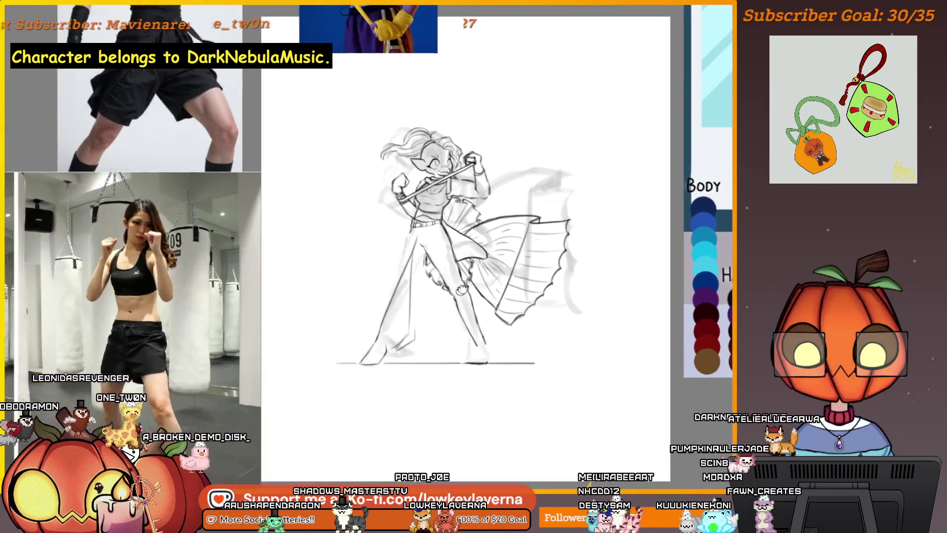
pyautogui.scroll(1, 475, 252)
pyautogui.moveTo(474, 252); pyautogui.dragTo(527, 186)
pyautogui.scroll(-2, 527, 186)
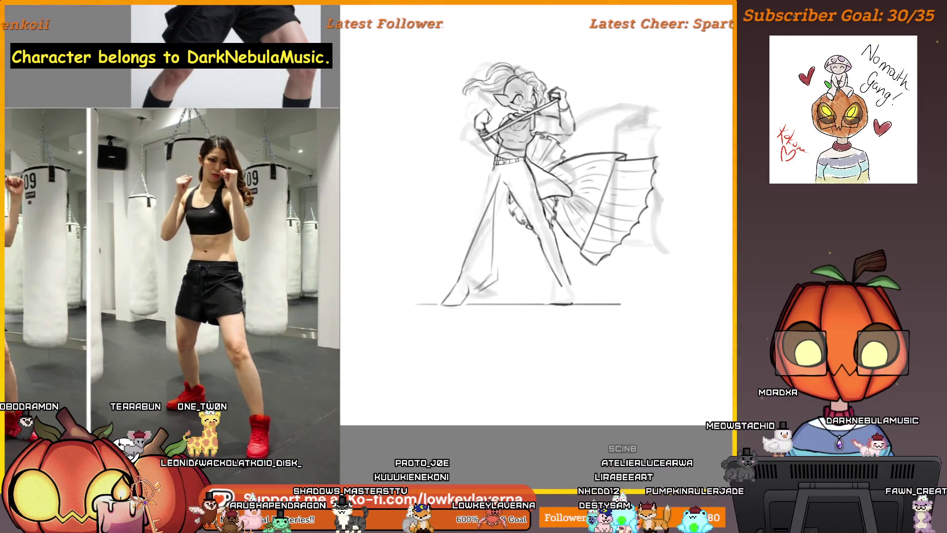
pyautogui.scroll(2, 538, 195)
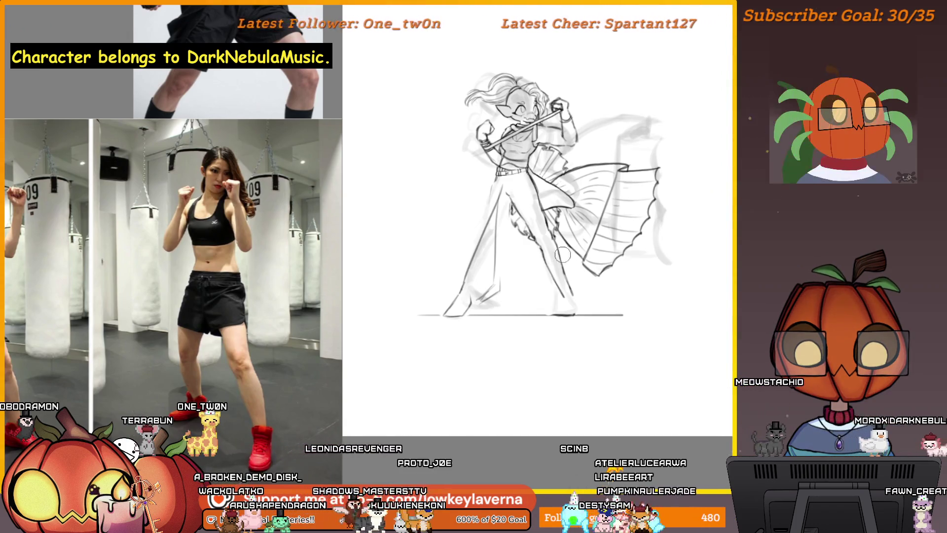
pyautogui.scroll(2, 556, 254)
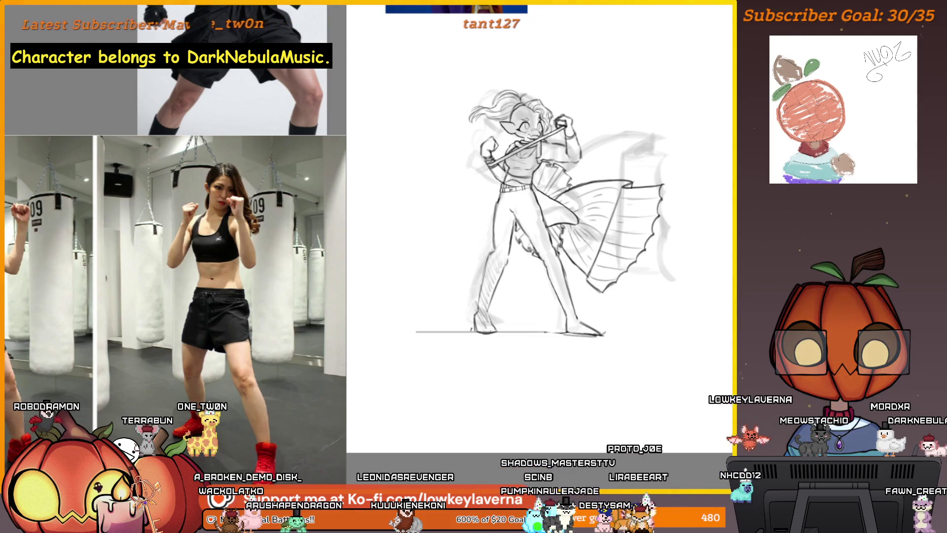
pyautogui.scroll(1, 490, 265)
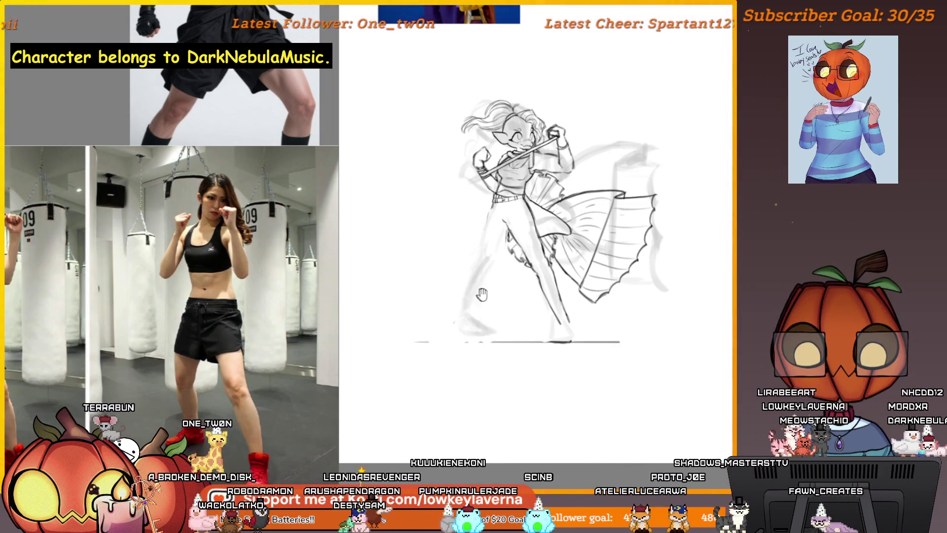
pyautogui.scroll(-2, 482, 294)
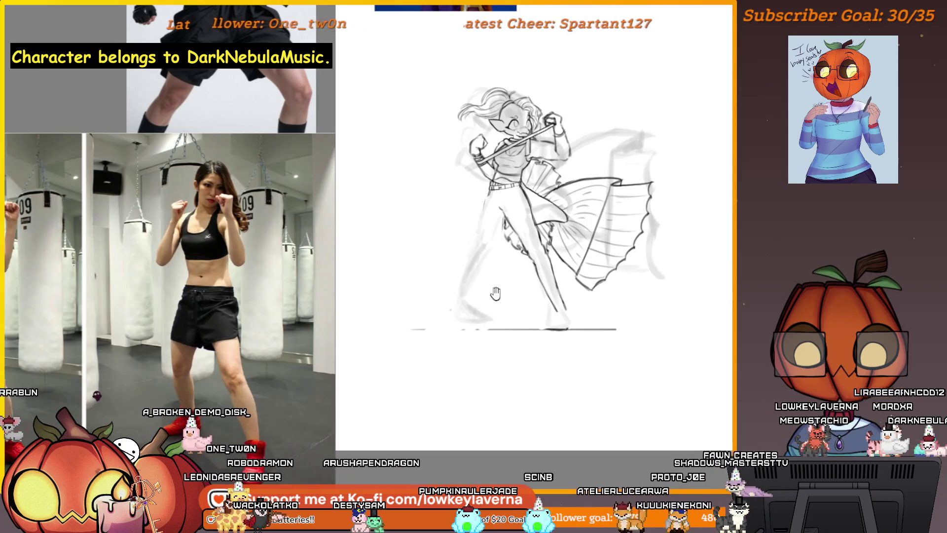
pyautogui.moveTo(495, 293); pyautogui.dragTo(492, 297)
pyautogui.moveTo(534, 235); pyautogui.dragTo(529, 217)
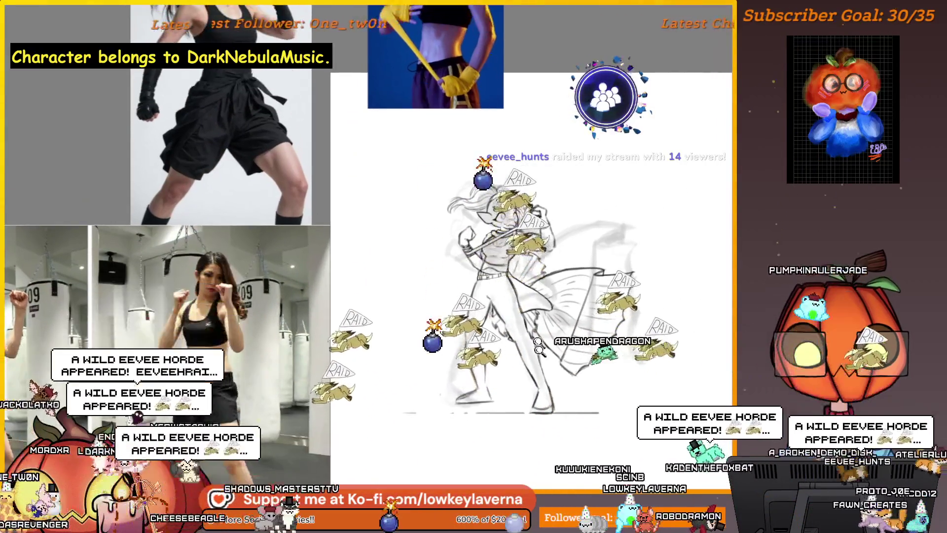
# - Bring up the colour reference sheet and magnify the character's shoes
pyautogui.scroll(3, 538, 342)
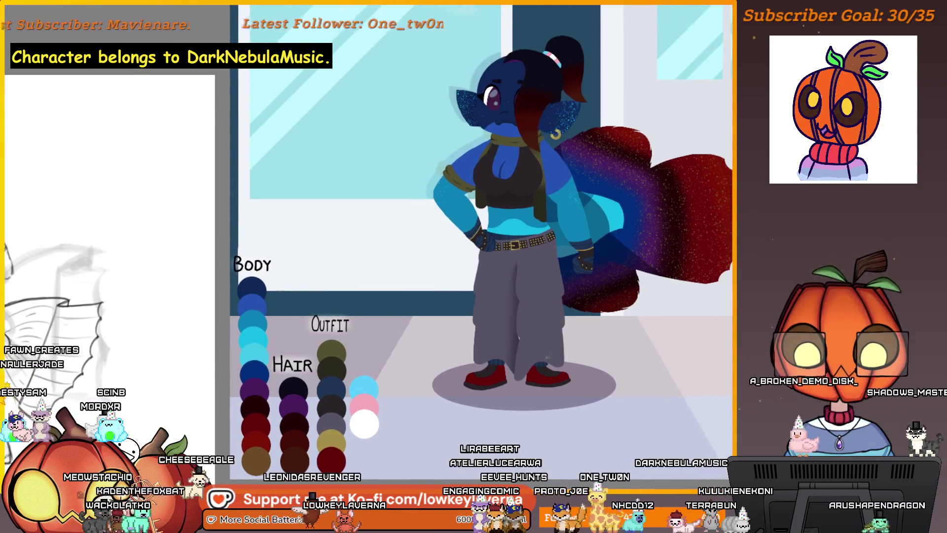
pyautogui.click(522, 388)
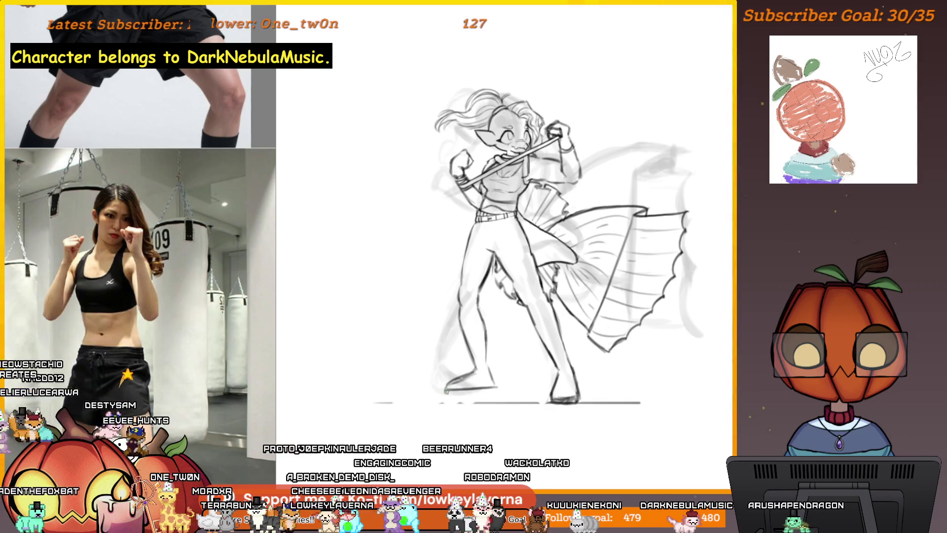
# - Scroll back to the full boxing-stance sketch with the boxing photo beside it
pyautogui.scroll(3, 499, 388)
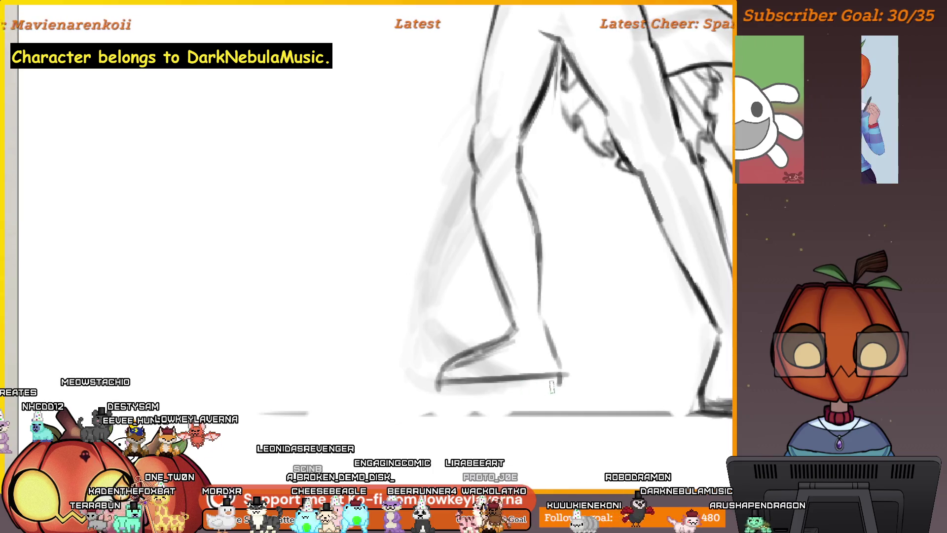
pyautogui.moveTo(514, 387); pyautogui.dragTo(556, 388)
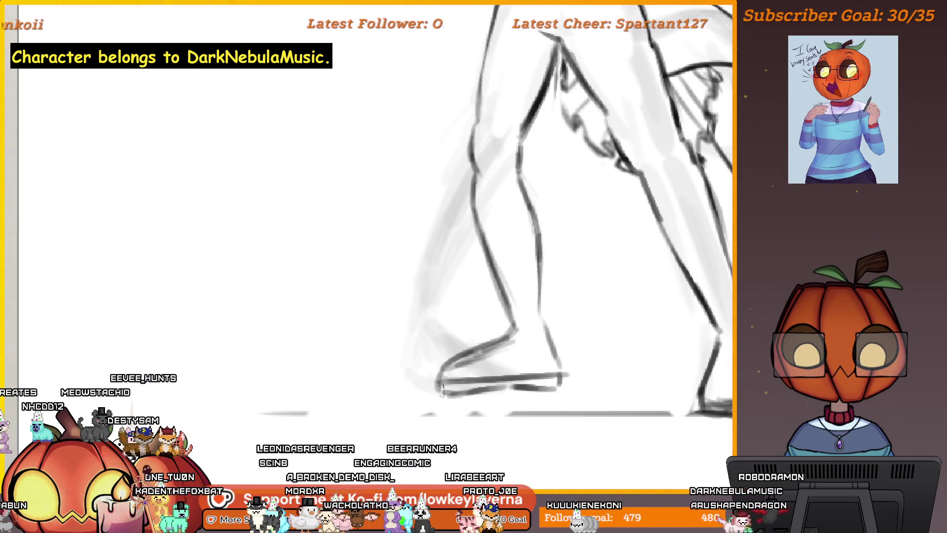
pyautogui.hotkey('ctrl', 'z')
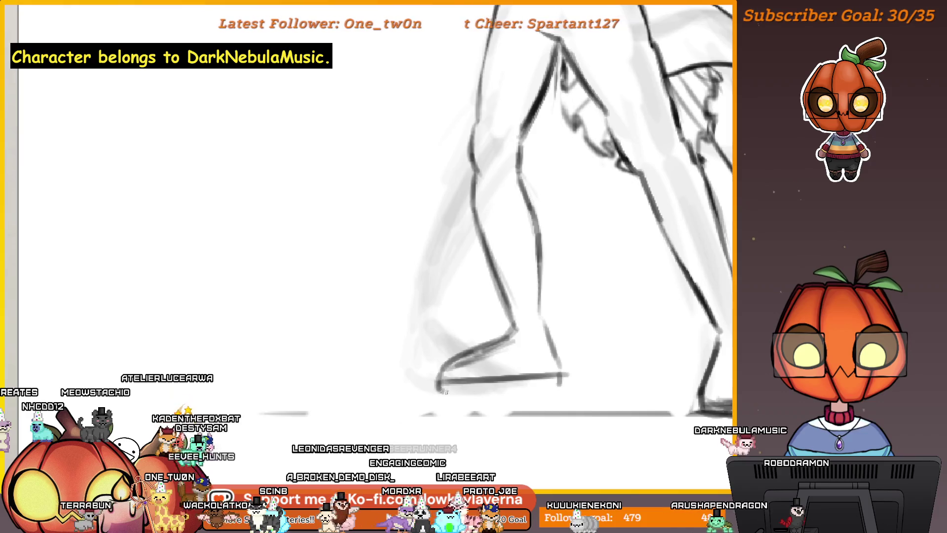
pyautogui.moveTo(445, 392); pyautogui.dragTo(470, 388)
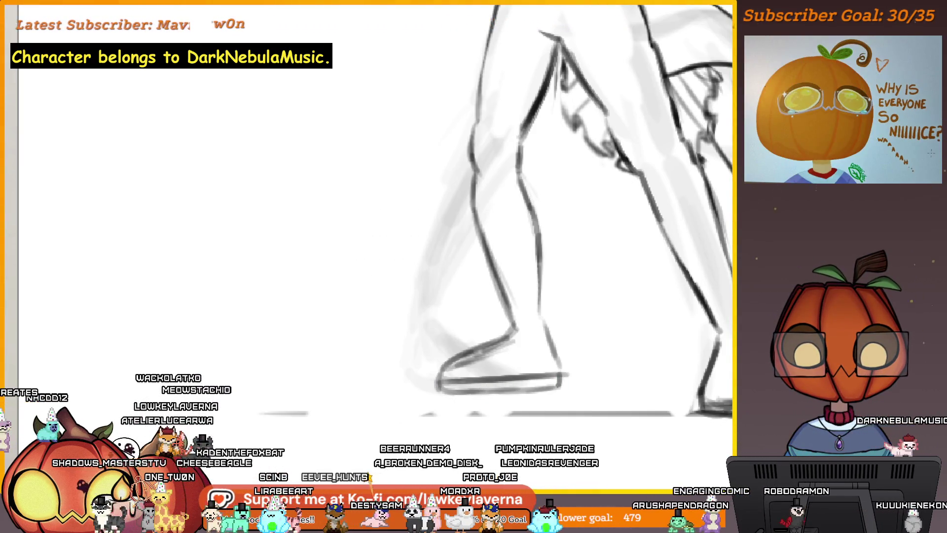
pyautogui.hotkey('ctrl', '0')
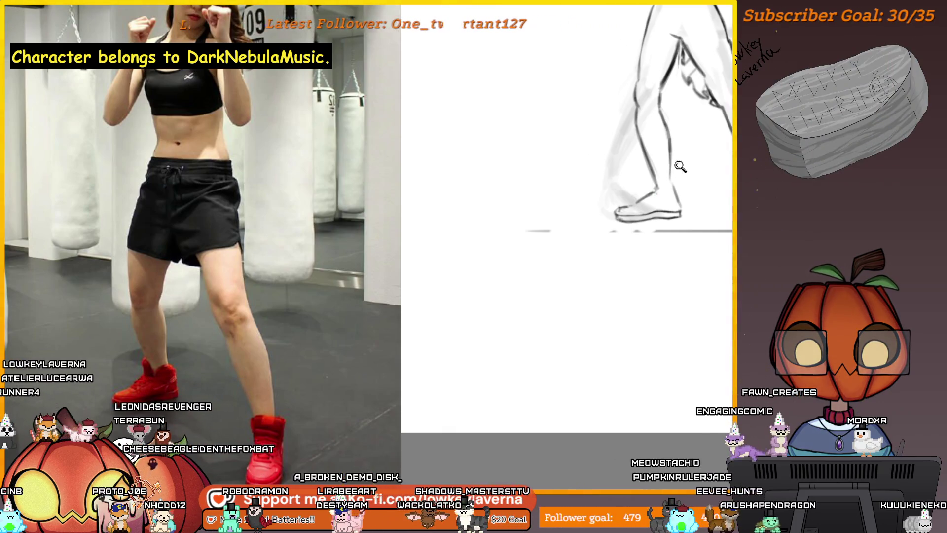
# - Fit the whole figure in view with Ctrl+0, then pan to show its legs and feet
pyautogui.hotkey('ctrl', '0')
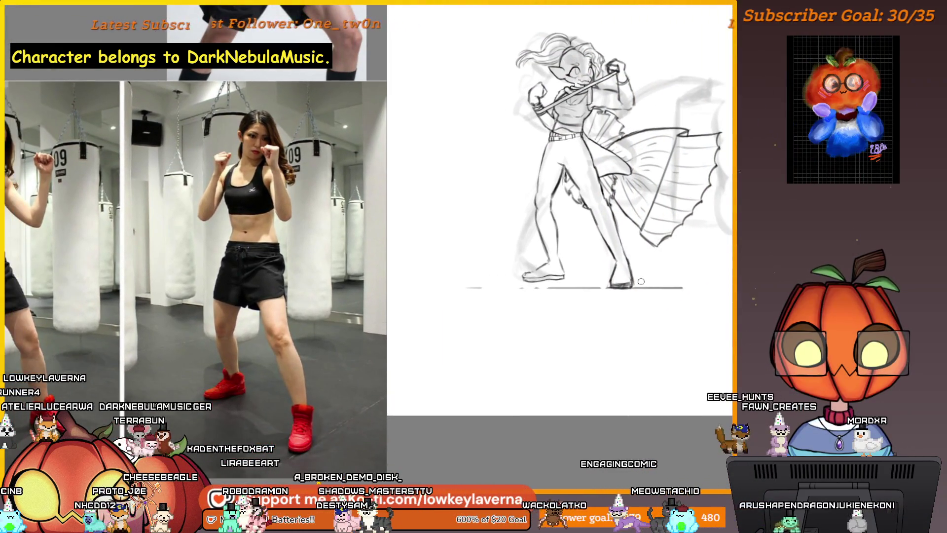
pyautogui.scroll(3, 636, 267)
pyautogui.moveTo(636, 276); pyautogui.dragTo(636, 217)
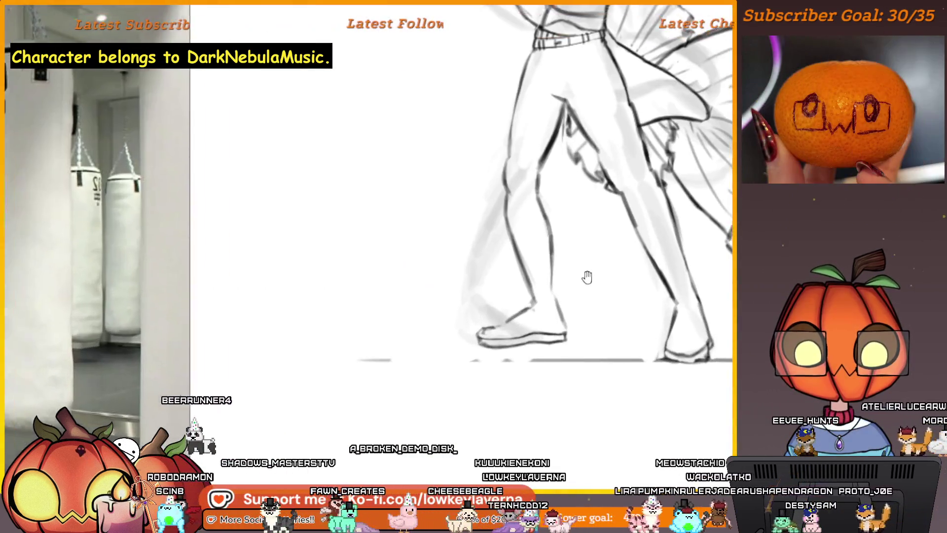
# - Add a short stroke at the left ankle and toggle undo to compare the earlier and revised legs
pyautogui.moveTo(530, 300); pyautogui.dragTo(554, 302)
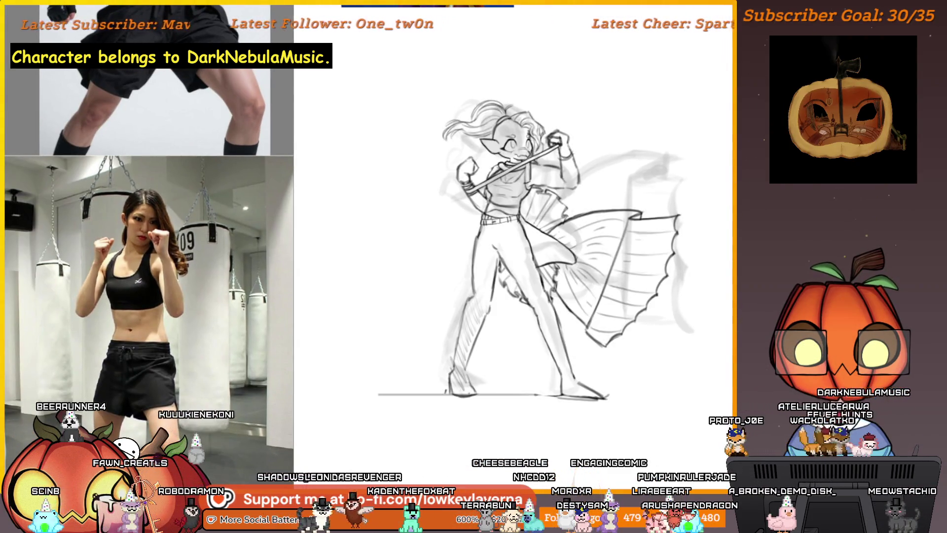
pyautogui.hotkey('ctrl', 'z')
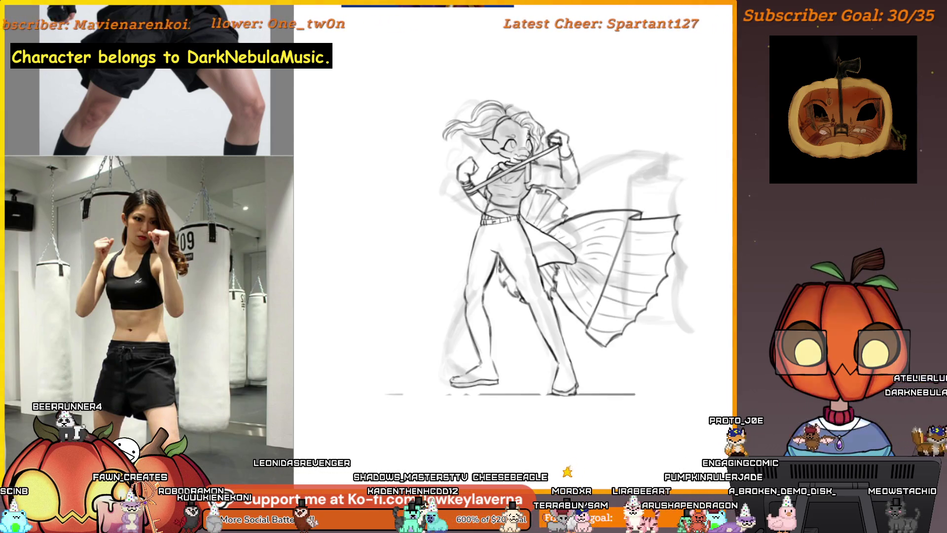
pyautogui.hotkey('ctrl', 'z')
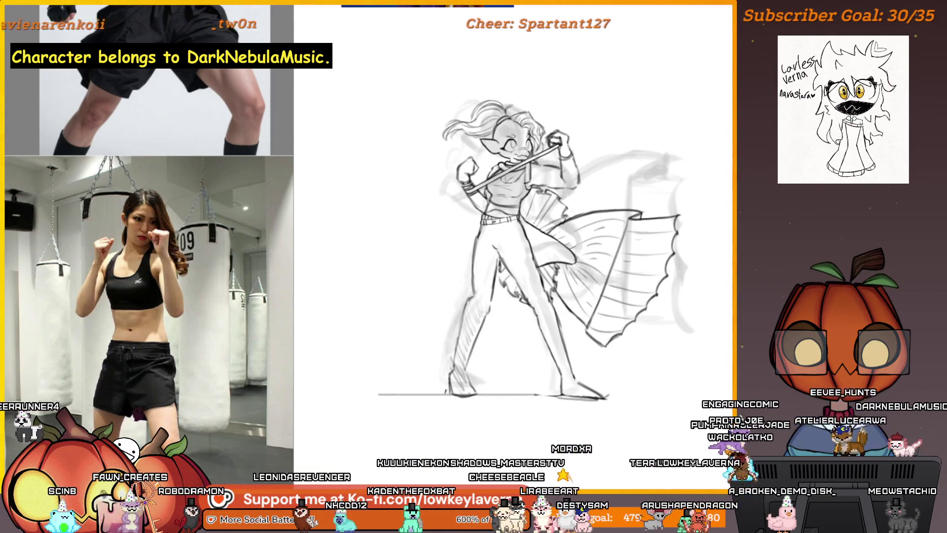
pyautogui.hotkey('ctrl', 'z')
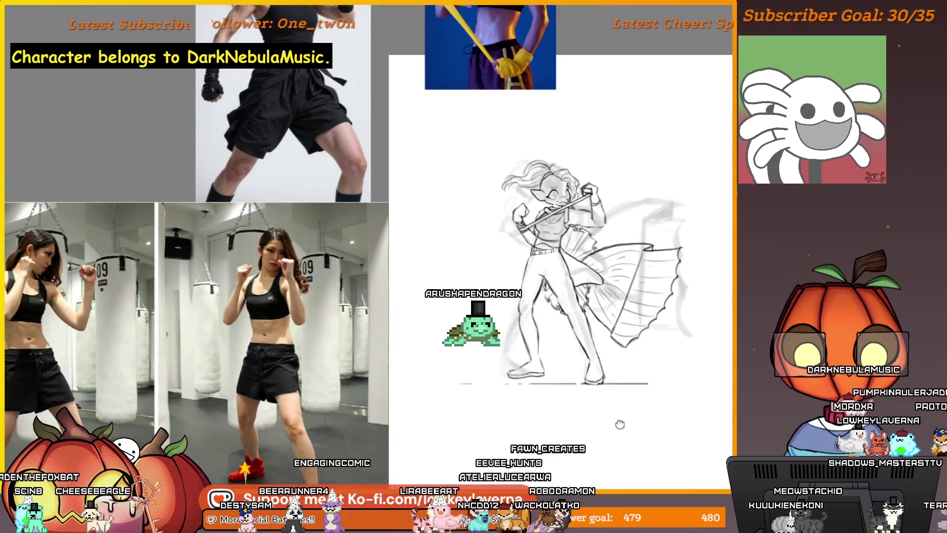
# - Pan the drawing up and right, then select the blank background around the figure
pyautogui.moveTo(619, 425); pyautogui.dragTo(643, 395)
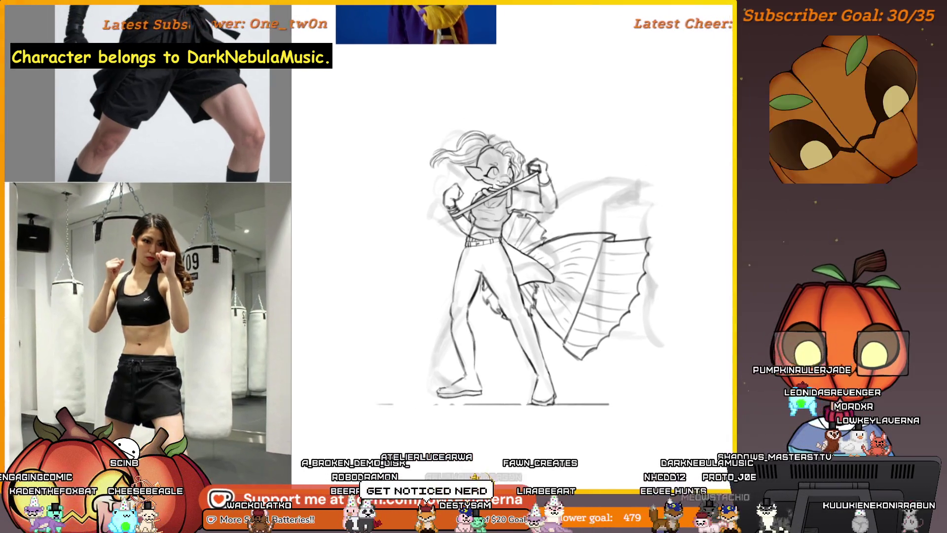
pyautogui.moveTo(616, 311)
pyautogui.mouseDown()
pyautogui.moveTo(581, 307)
pyautogui.moveTo(609, 312)
pyautogui.mouseUp()
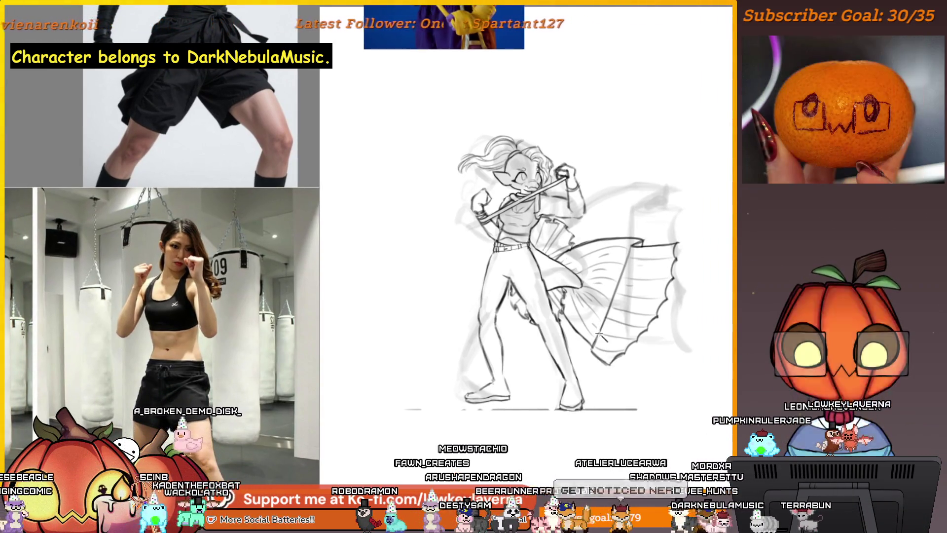
pyautogui.click(409, 311)
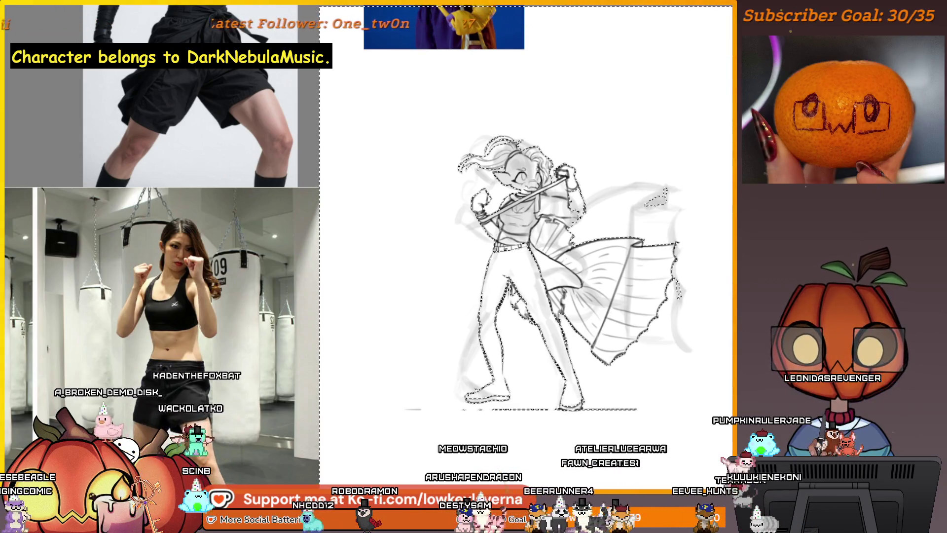
# - Clear the background selection and lasso the legs and hips from the foot to the waist
pyautogui.hotkey('ctrl', 'd')
pyautogui.moveTo(596, 399); pyautogui.dragTo(612, 392)
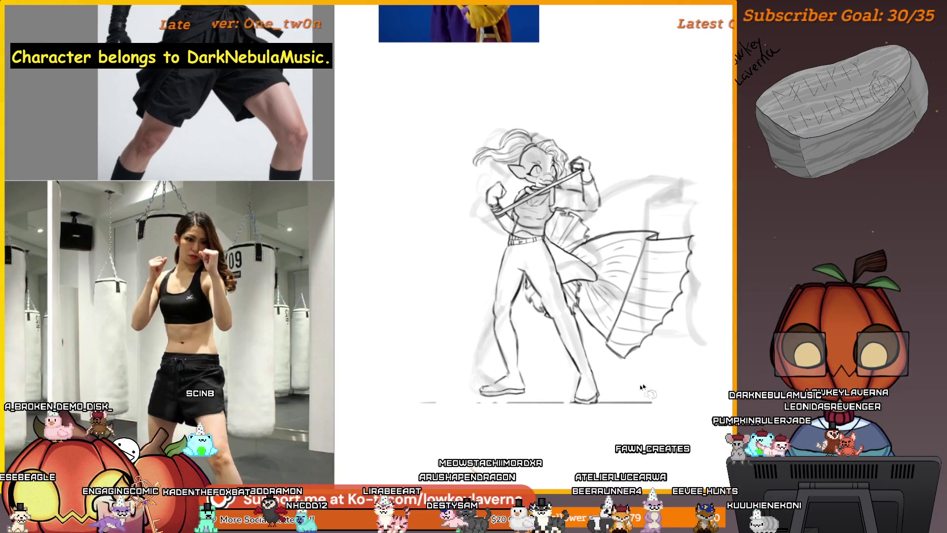
pyautogui.moveTo(568, 412); pyautogui.dragTo(532, 392)
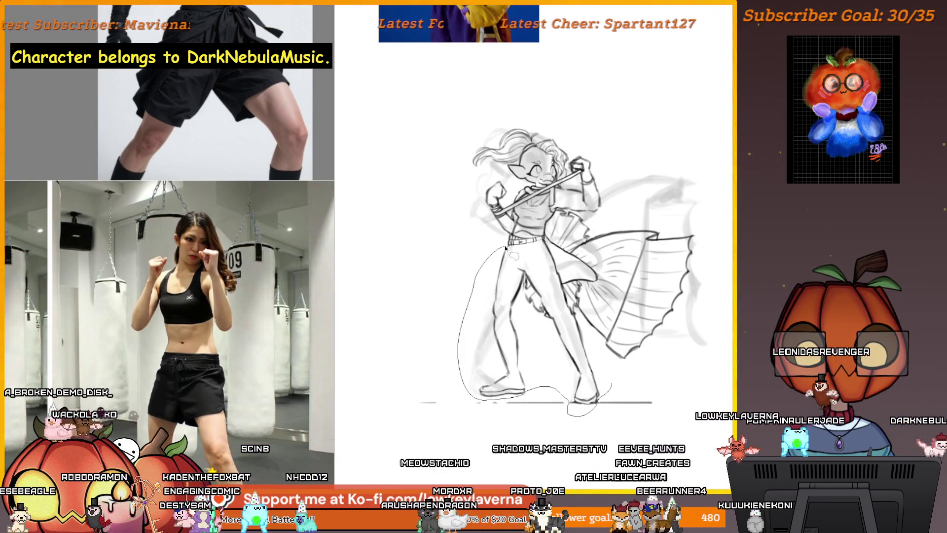
pyautogui.moveTo(534, 256)
pyautogui.mouseDown()
pyautogui.moveTo(557, 253)
pyautogui.moveTo(572, 311)
pyautogui.mouseUp()
pyautogui.moveTo(602, 370); pyautogui.dragTo(606, 379)
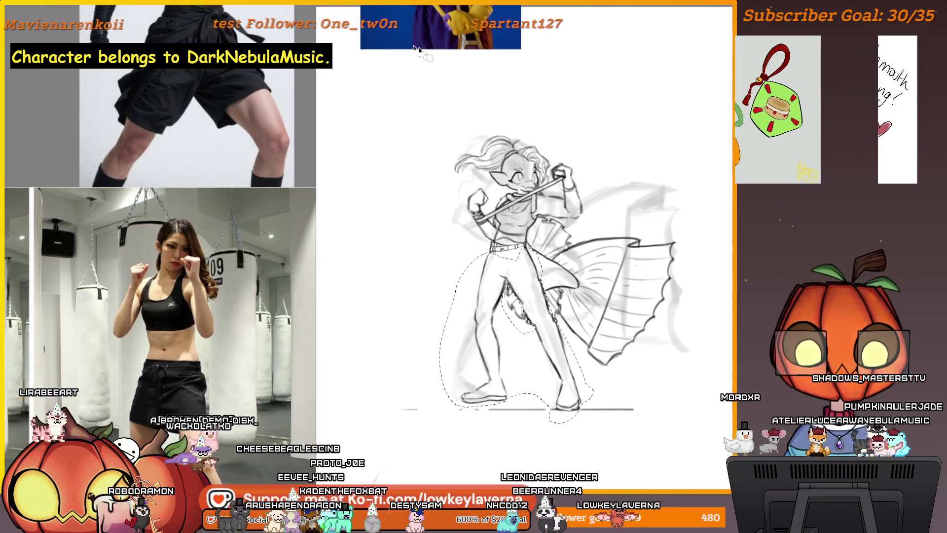
pyautogui.hotkey('ctrl', 't')
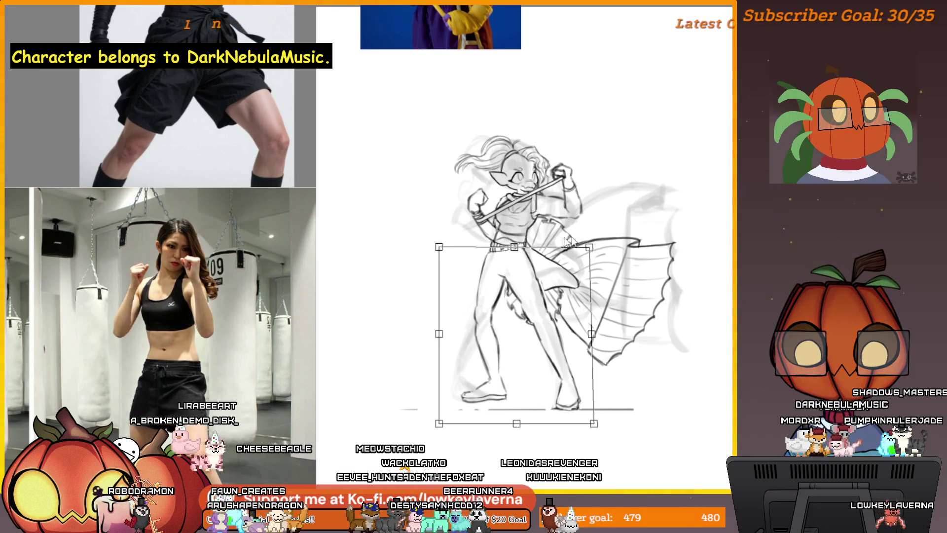
# - Skew the leg selection so the lower legs and feet slant left
pyautogui.moveTo(441, 254); pyautogui.dragTo(448, 252)
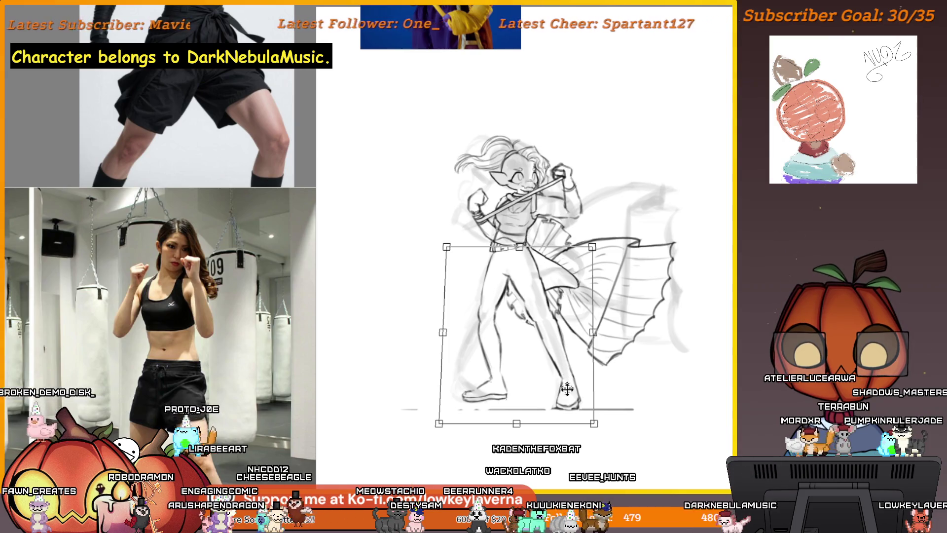
pyautogui.moveTo(555, 418); pyautogui.dragTo(526, 407)
pyautogui.press('h')
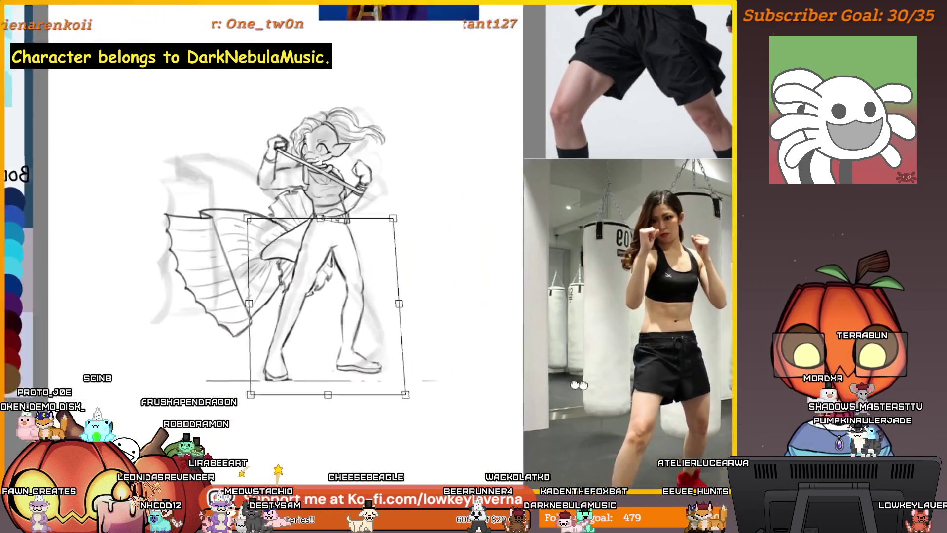
# - Nudge the skewed legs slightly right, apply the transform, and extend a curved stroke down the figure
pyautogui.moveTo(504, 389); pyautogui.dragTo(509, 390)
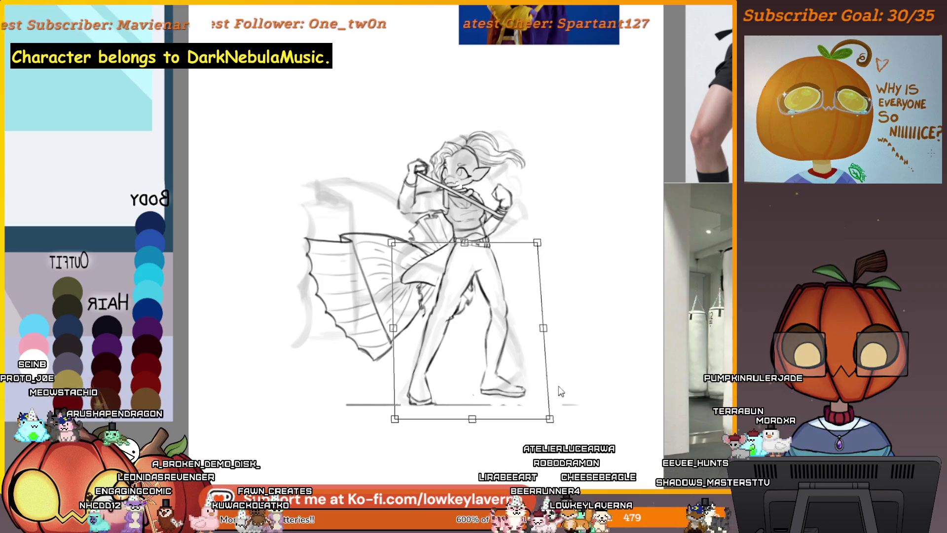
pyautogui.press('Return')
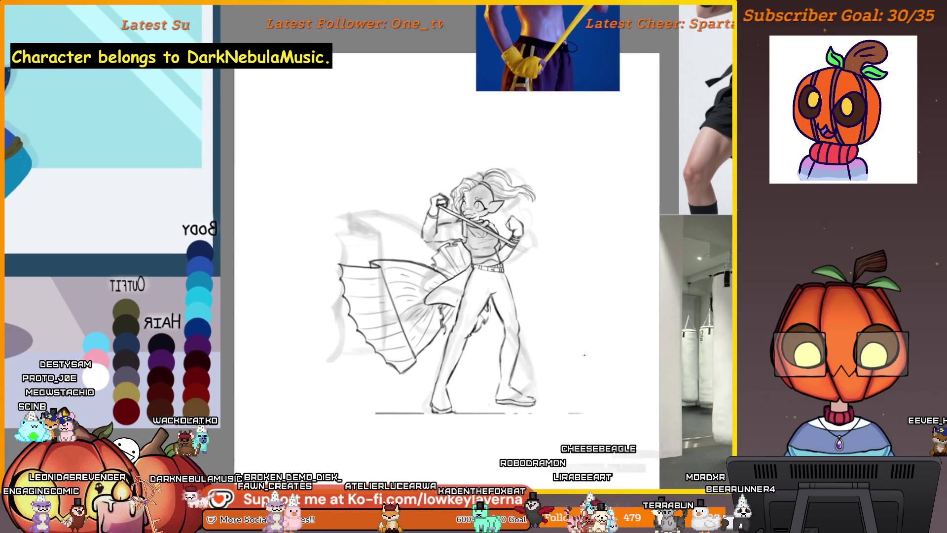
pyautogui.moveTo(449, 172); pyautogui.dragTo(479, 402)
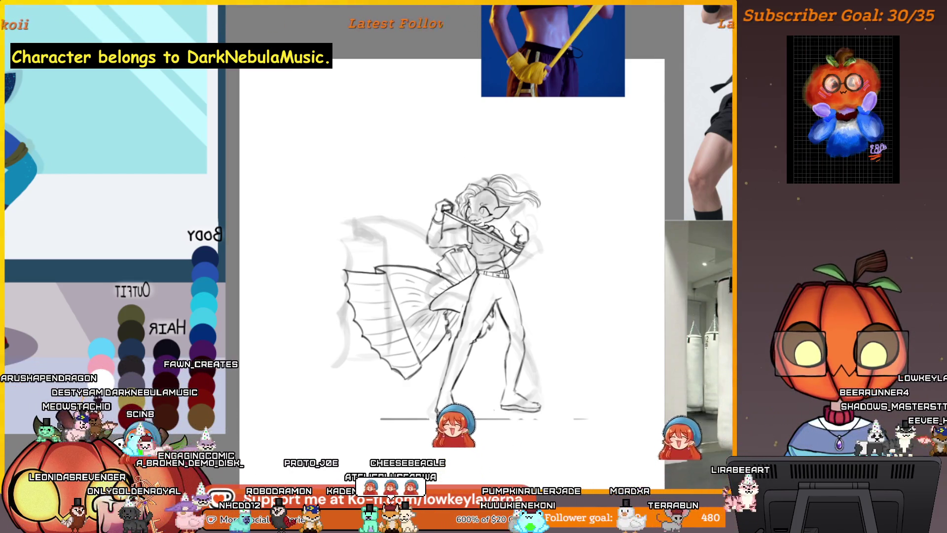
pyautogui.moveTo(418, 158)
pyautogui.mouseDown()
pyautogui.moveTo(463, 191)
pyautogui.moveTo(515, 252)
pyautogui.mouseUp()
pyautogui.hotkey('ctrl', 'z')
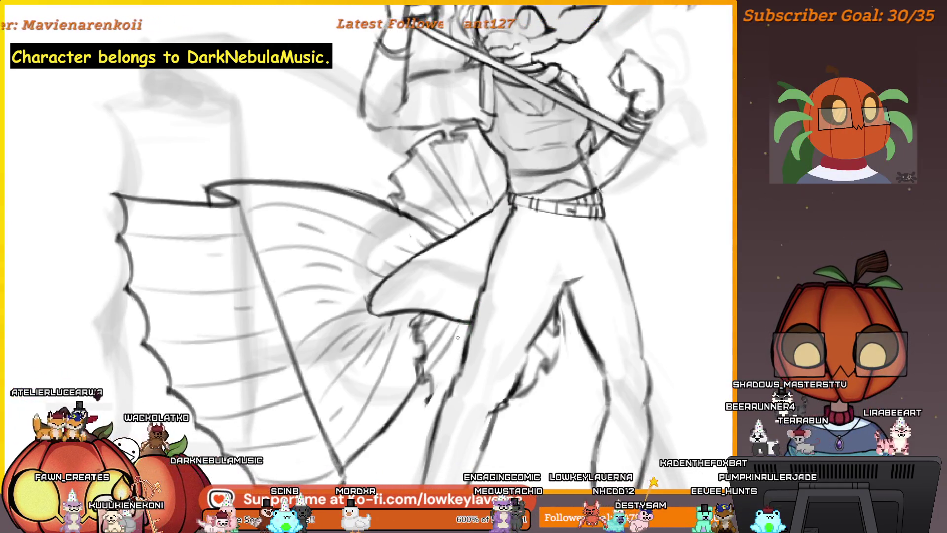
pyautogui.scroll(-3, 490, 293)
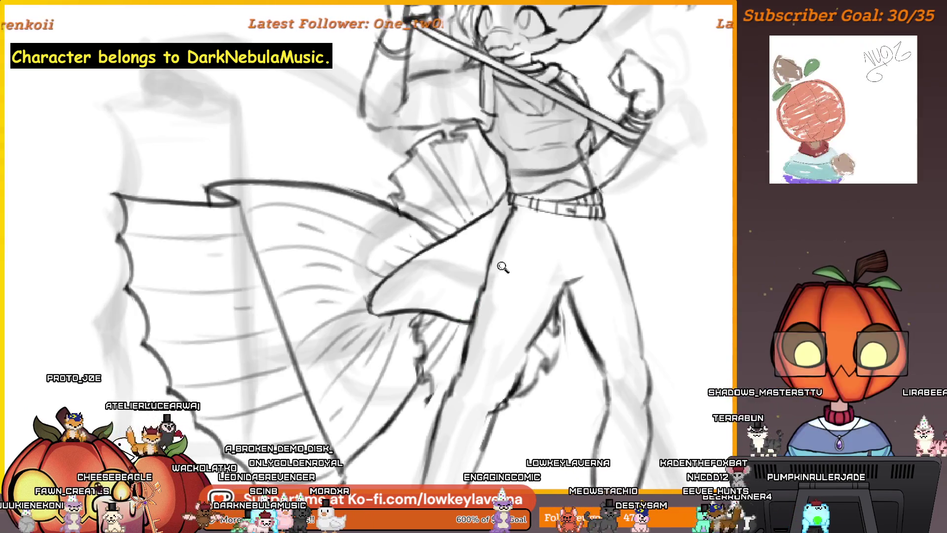
pyautogui.scroll(-3, 491, 293)
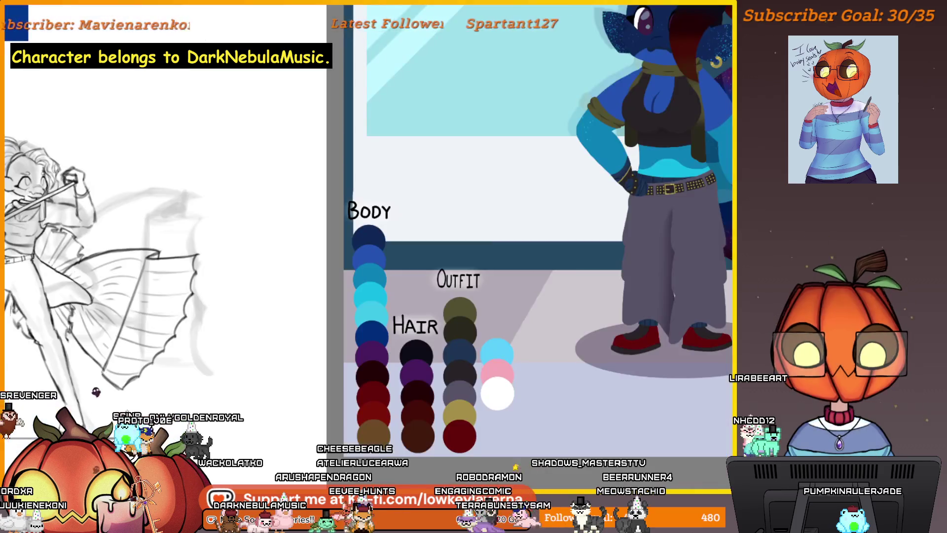
pyautogui.scroll(3, 494, 236)
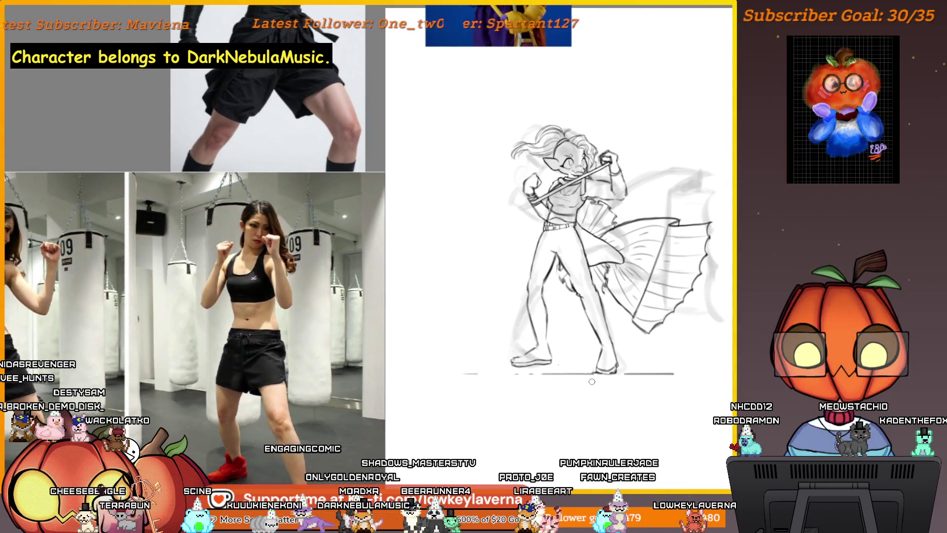
# - Zoom in and center the figure, then redraw the leg line with a new pencil stroke
pyautogui.click(584, 248)
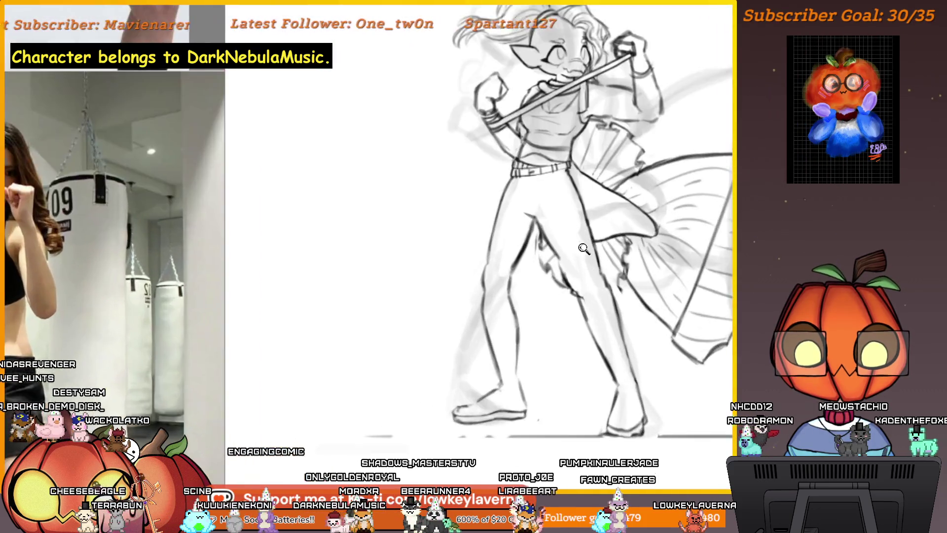
pyautogui.moveTo(583, 248); pyautogui.dragTo(578, 299)
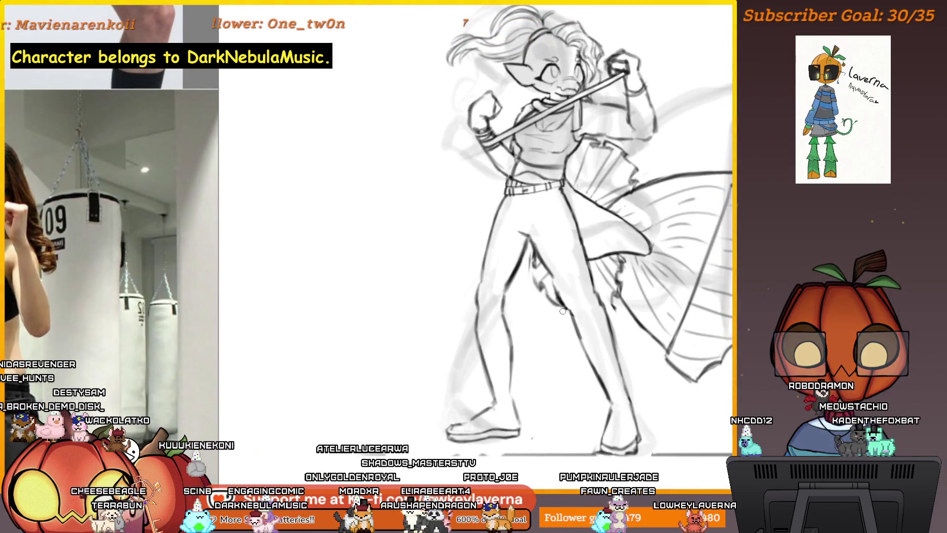
pyautogui.scroll(-2, 580, 310)
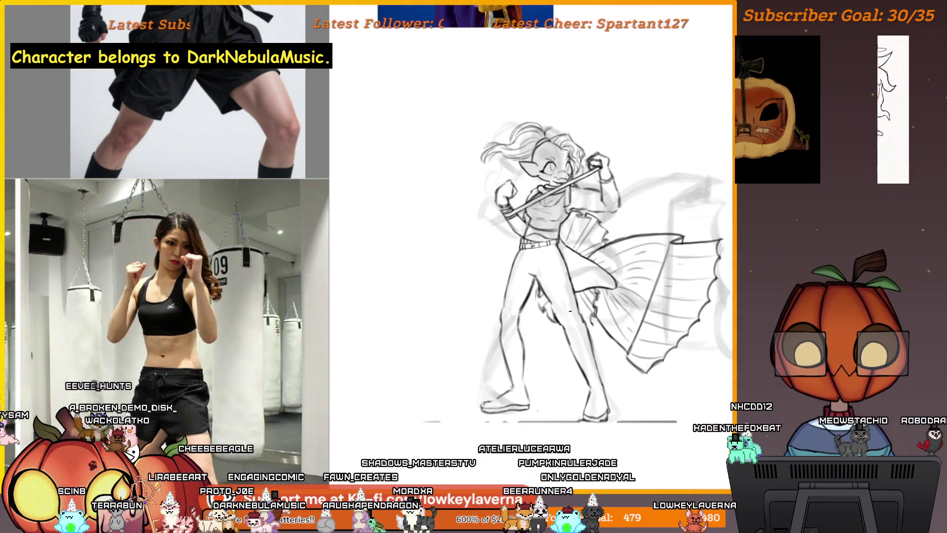
pyautogui.scroll(-2, 530, 329)
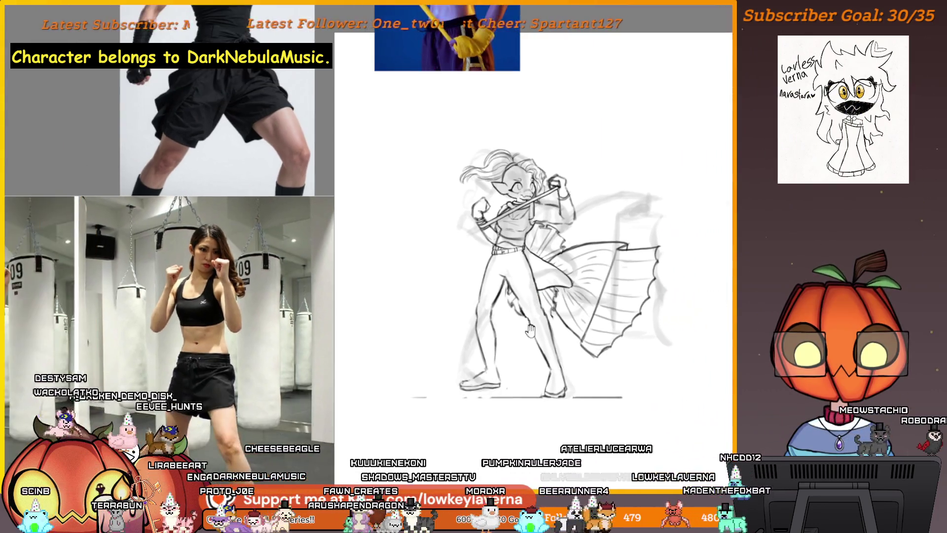
pyautogui.moveTo(531, 329); pyautogui.dragTo(579, 266)
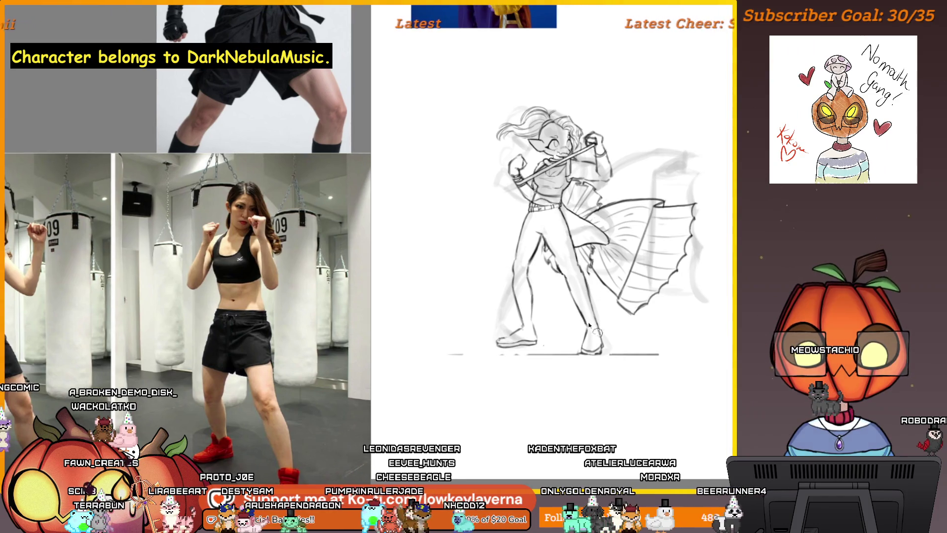
pyautogui.moveTo(542, 231); pyautogui.dragTo(568, 269)
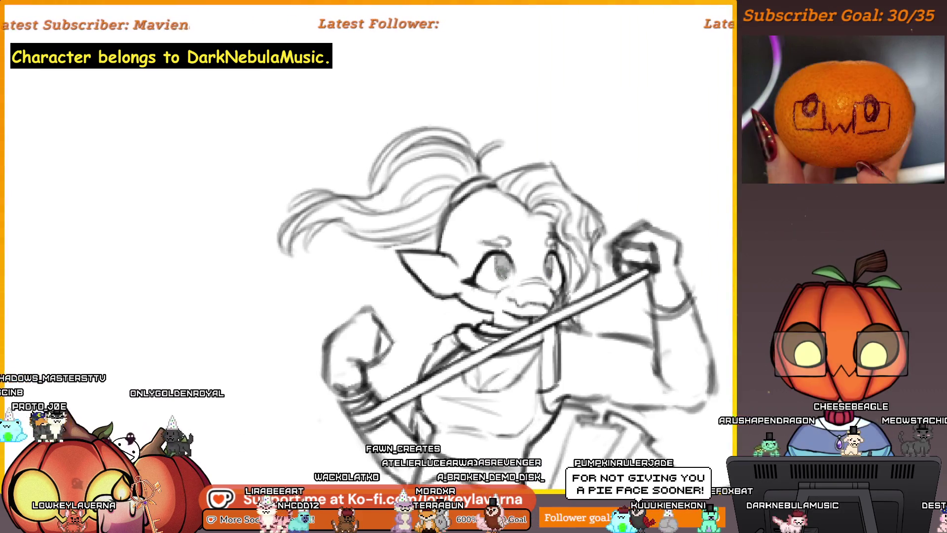
# - Zoom out and pan toward the character reference sheet, then recenter the sketch slightly zoomed in
pyautogui.scroll(-5, 575, 209)
pyautogui.scroll(1, 596, 242)
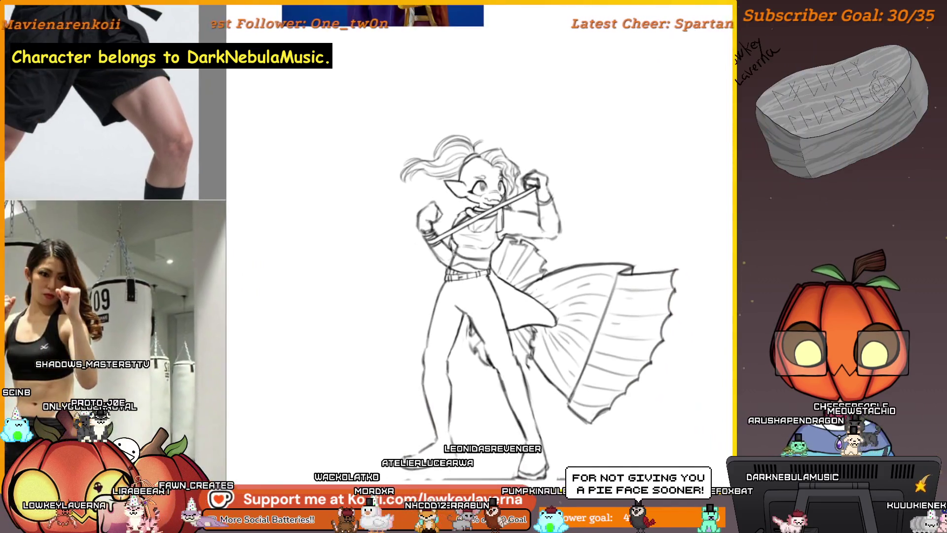
pyautogui.moveTo(596, 243)
pyautogui.mouseDown()
pyautogui.moveTo(528, 271)
pyautogui.moveTo(270, 341)
pyautogui.moveTo(565, 377)
pyautogui.mouseUp()
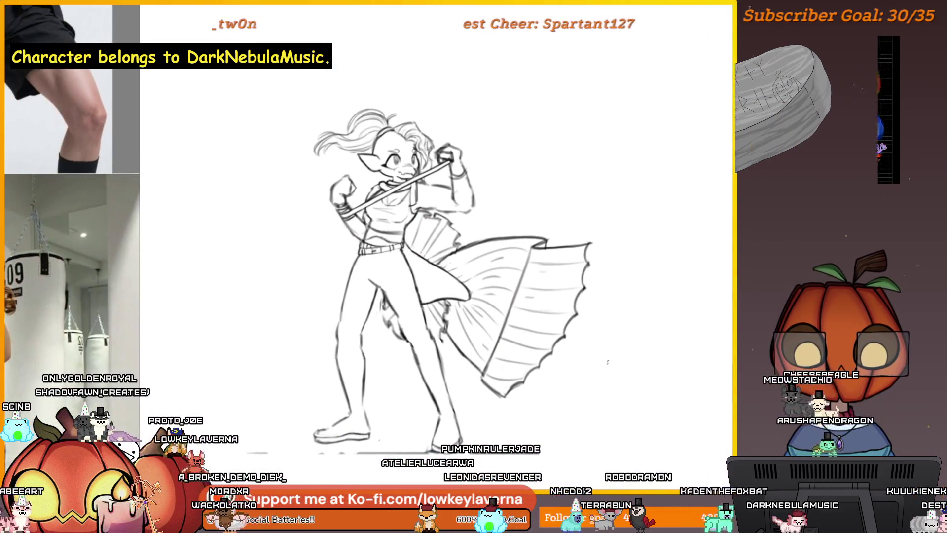
pyautogui.scroll(-1, 564, 377)
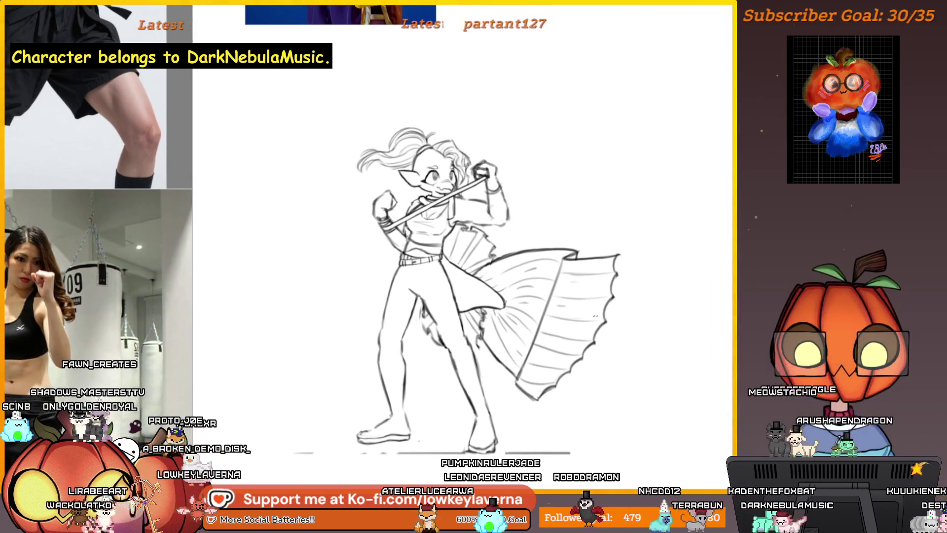
pyautogui.scroll(1, 602, 369)
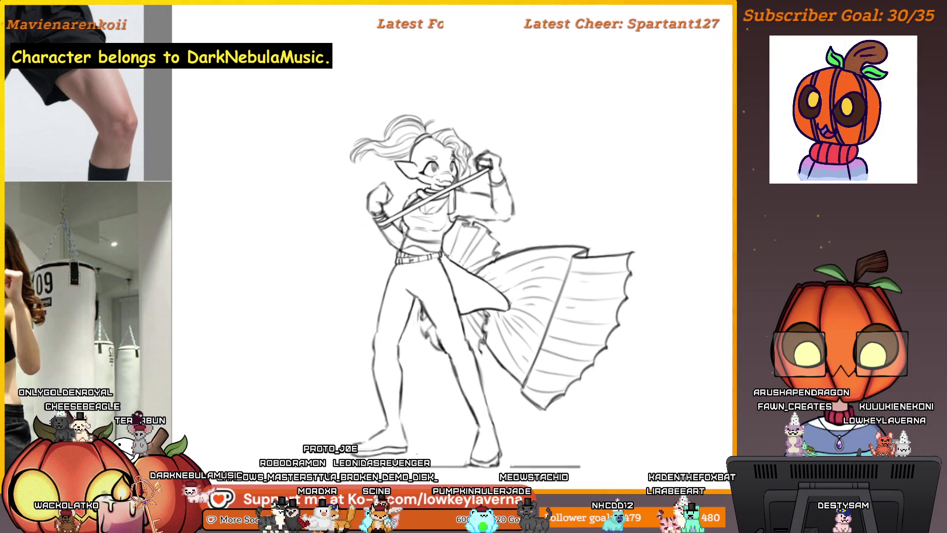
pyautogui.moveTo(578, 414); pyautogui.dragTo(604, 425)
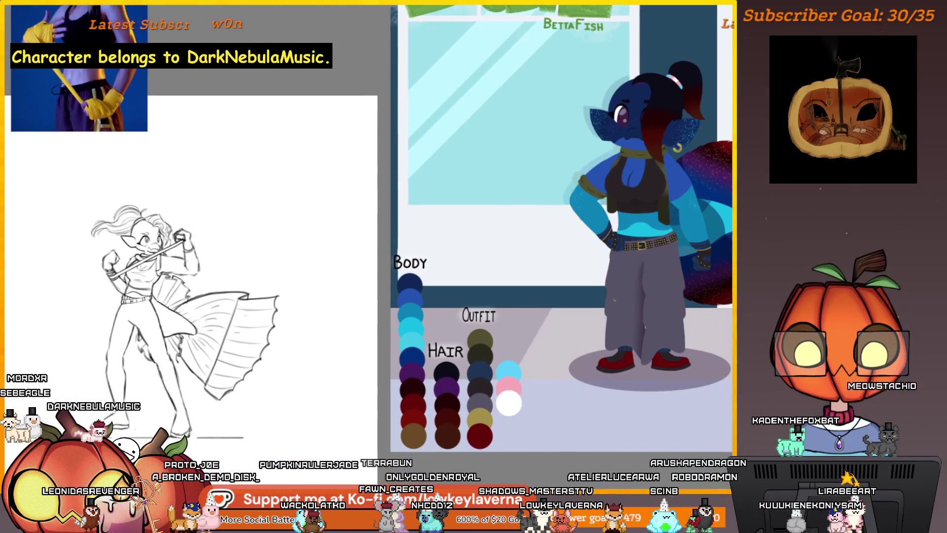
# - Flip the canvas horizontally with the M key to check the boxer sketch's proportions
pyautogui.press('m')
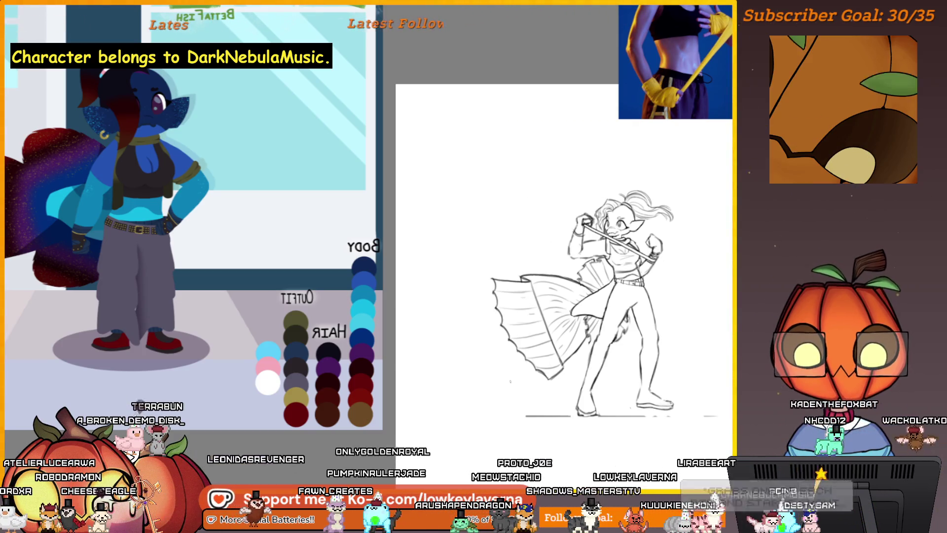
pyautogui.scroll(3, 513, 385)
pyautogui.moveTo(516, 373); pyautogui.dragTo(445, 373)
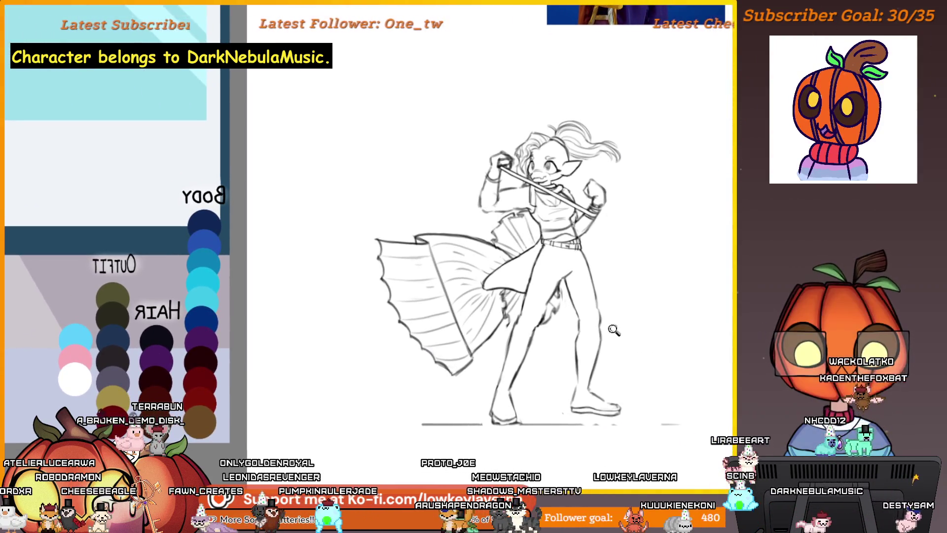
pyautogui.click(614, 330)
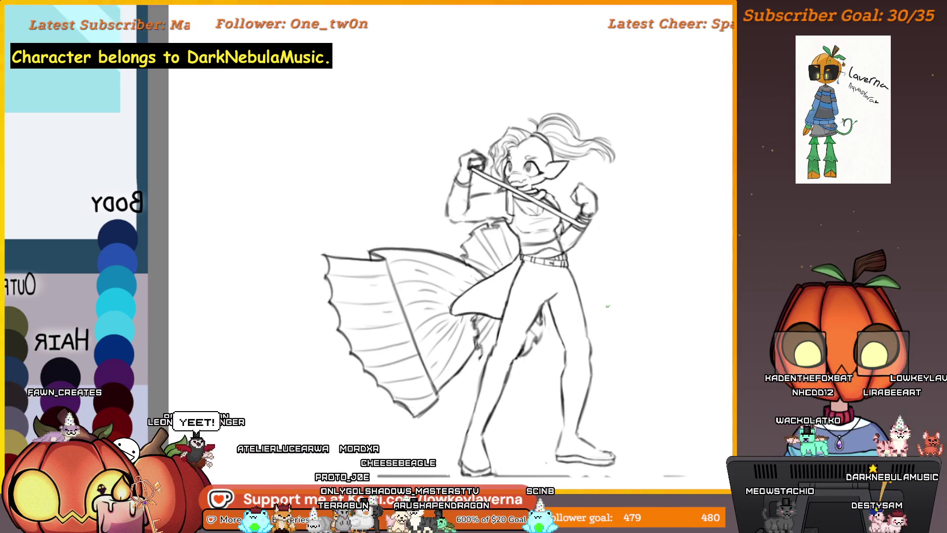
pyautogui.scroll(-1, 669, 285)
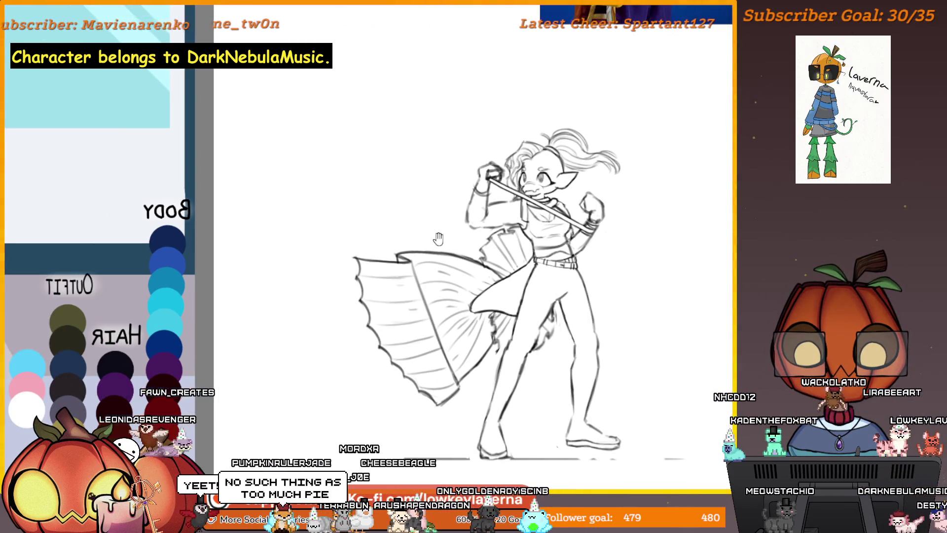
pyautogui.scroll(-5, 438, 238)
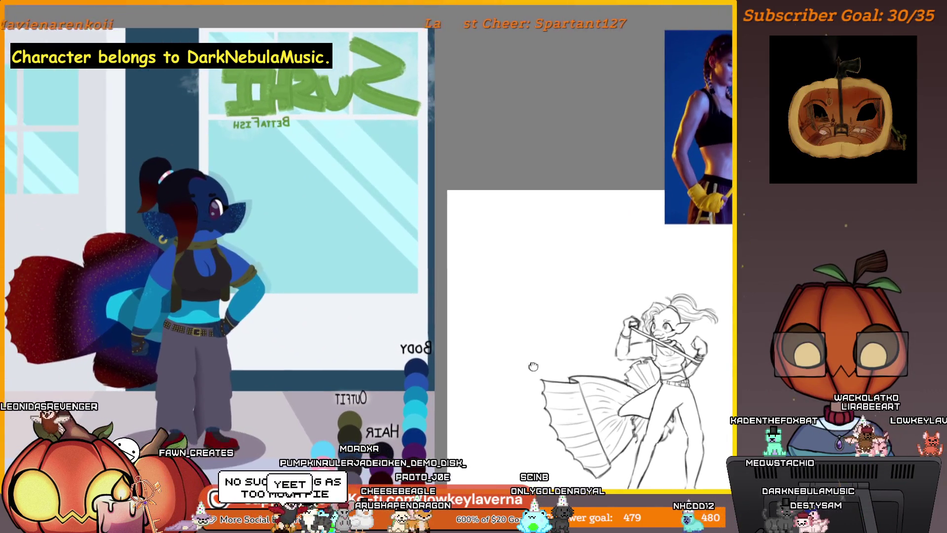
pyautogui.moveTo(533, 367)
pyautogui.mouseDown()
pyautogui.moveTo(552, 306)
pyautogui.moveTo(575, 321)
pyautogui.moveTo(513, 293)
pyautogui.mouseUp()
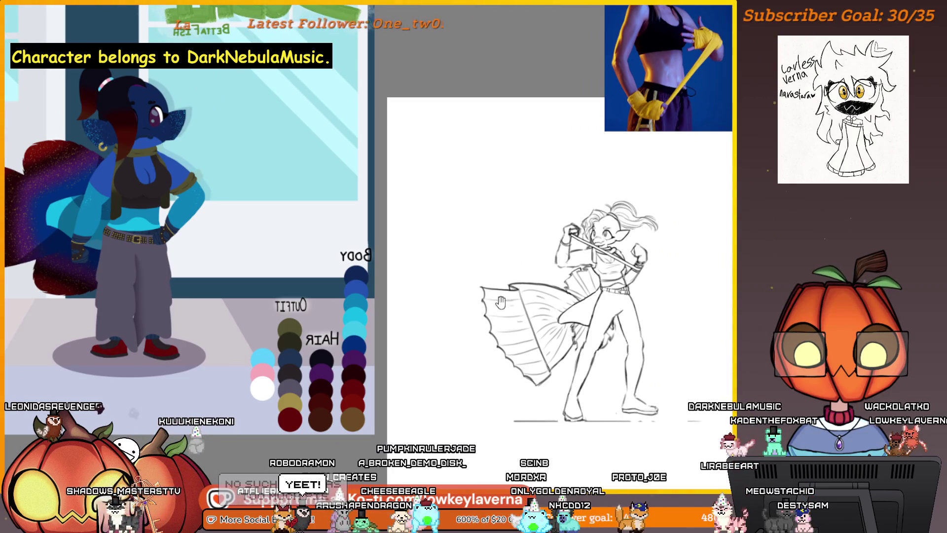
pyautogui.moveTo(486, 310); pyautogui.dragTo(455, 315)
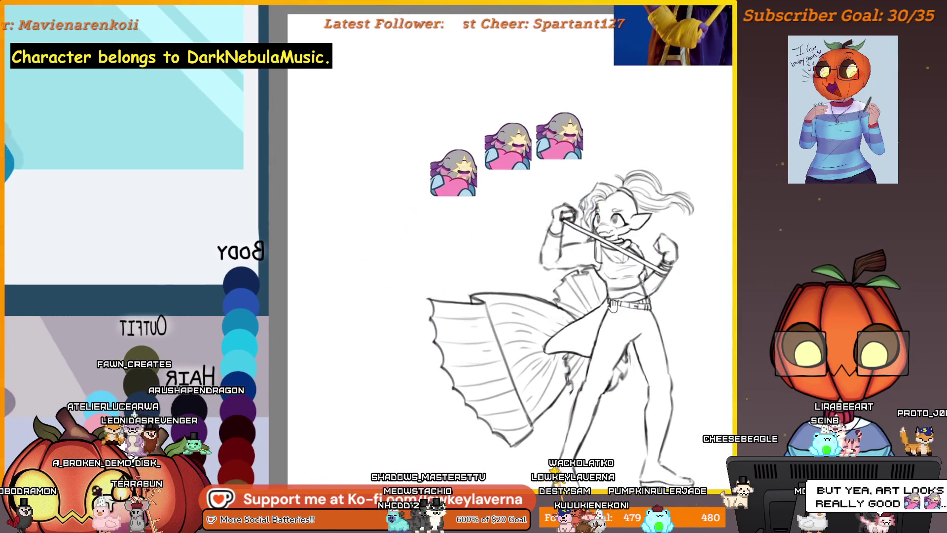
# - Pan the view to recenter the boxer's line art gripping the staff
pyautogui.moveTo(628, 297); pyautogui.dragTo(614, 275)
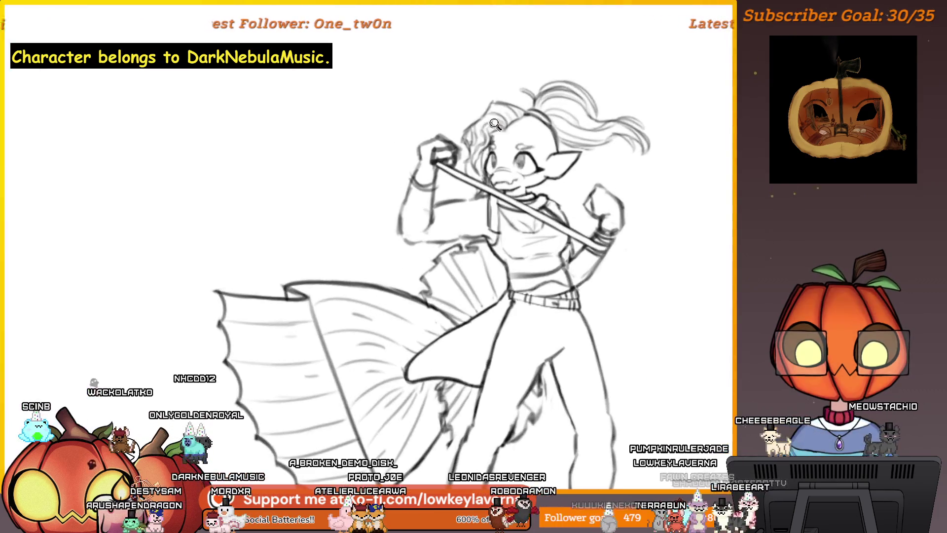
# - Shift the canvas view slightly to frame the fish-finned figure
pyautogui.moveTo(482, 148); pyautogui.dragTo(484, 157)
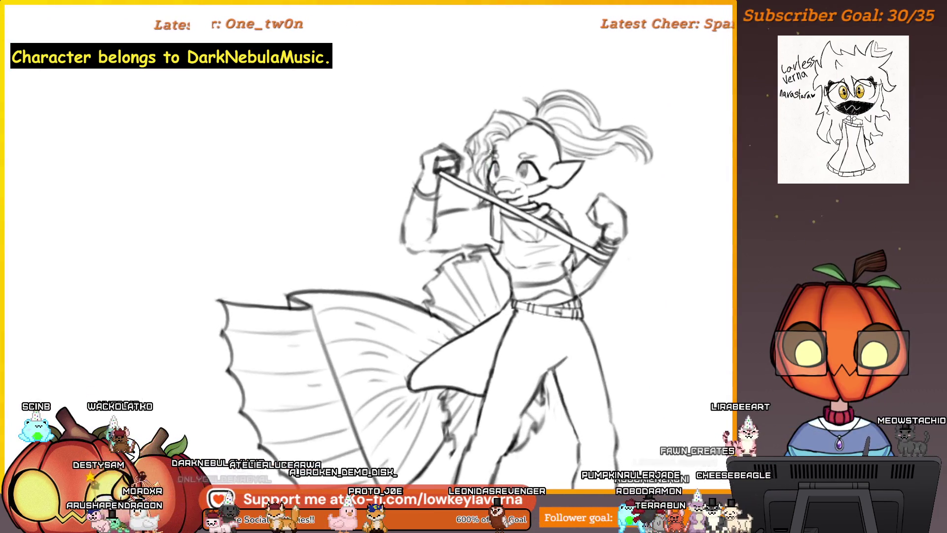